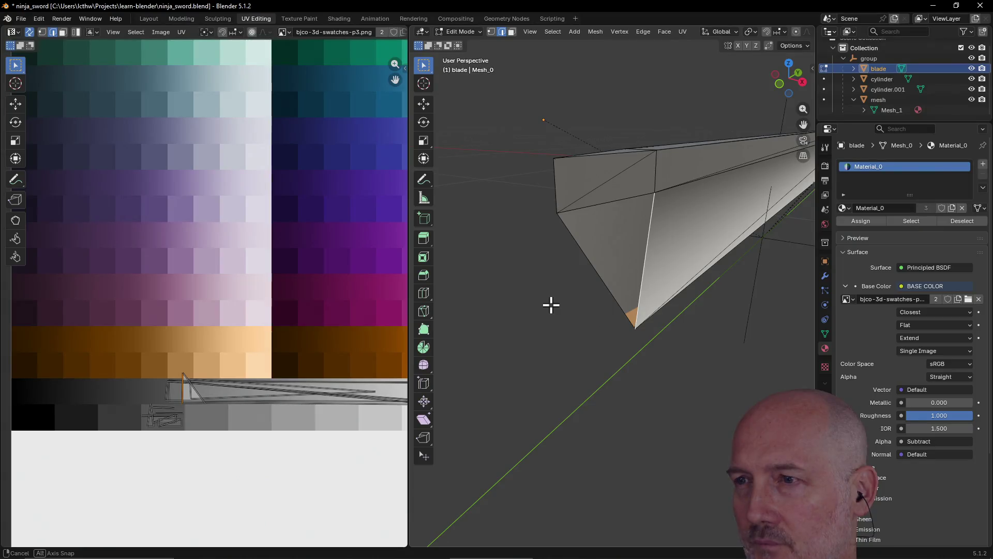
Step: Inspect the blade tip in Rendered, Solid and textured viewport shading
middle_click_drag(551, 305, 546, 305)
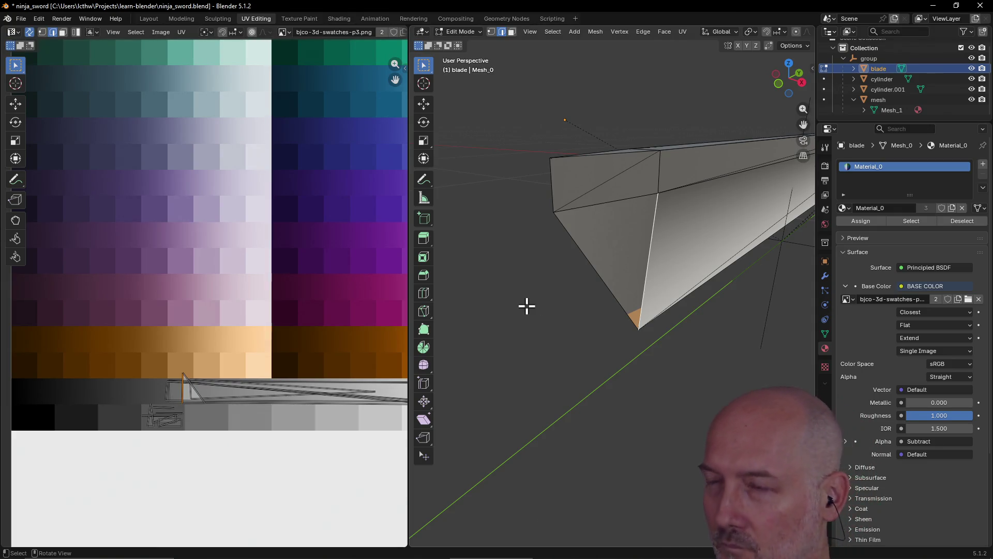
key("z")
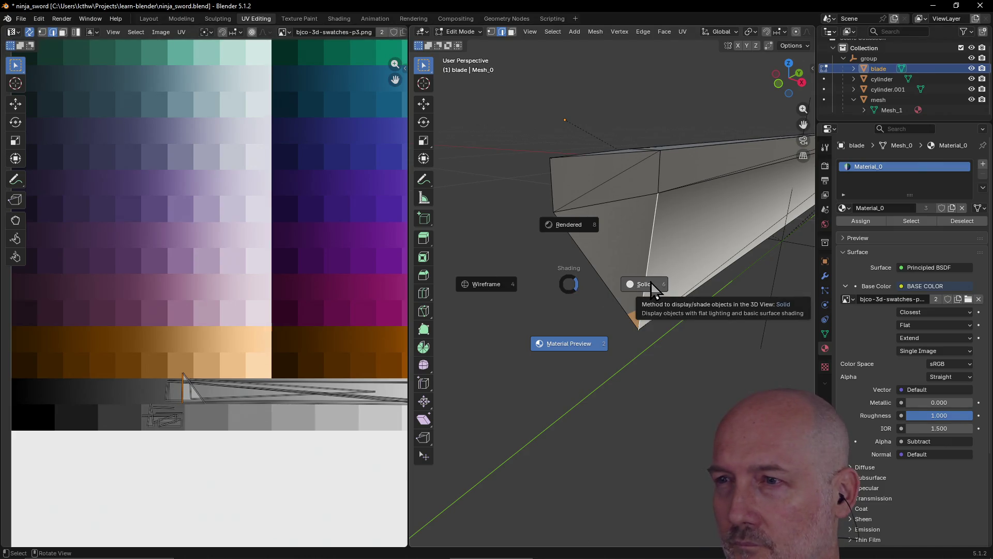
left_click(570, 226)
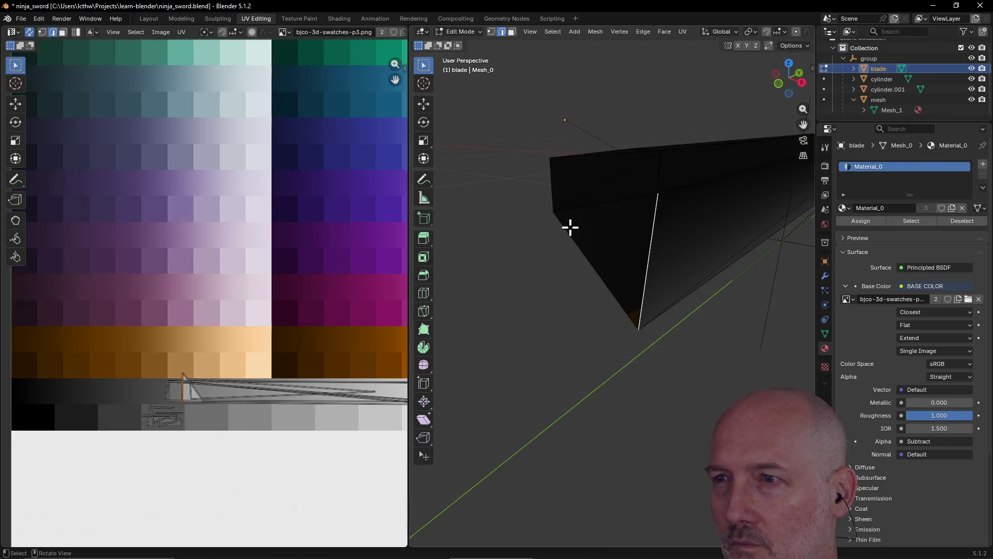
key("z")
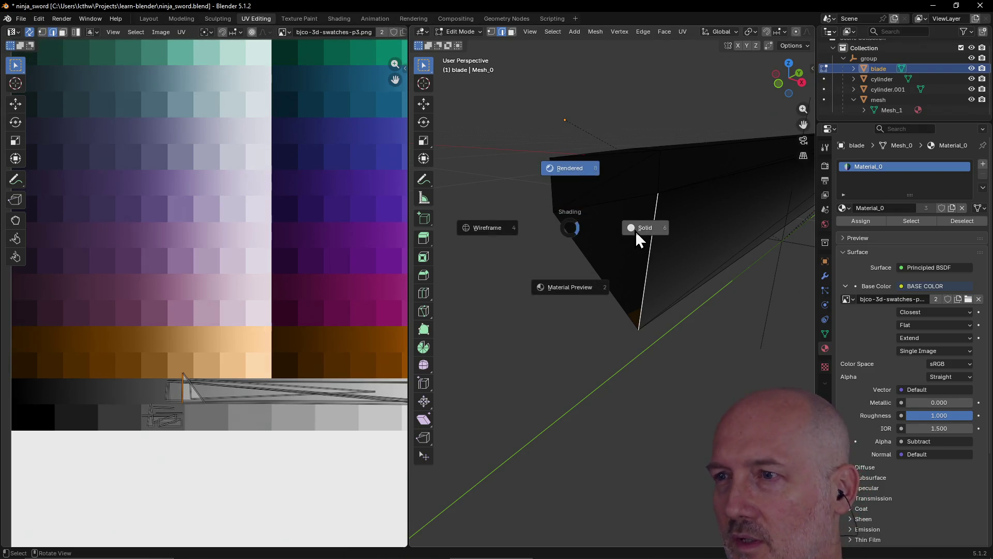
left_click(636, 232)
mouse_move(638, 251)
middle_mouse_down()
mouse_move(634, 235)
mouse_move(643, 238)
middle_mouse_up()
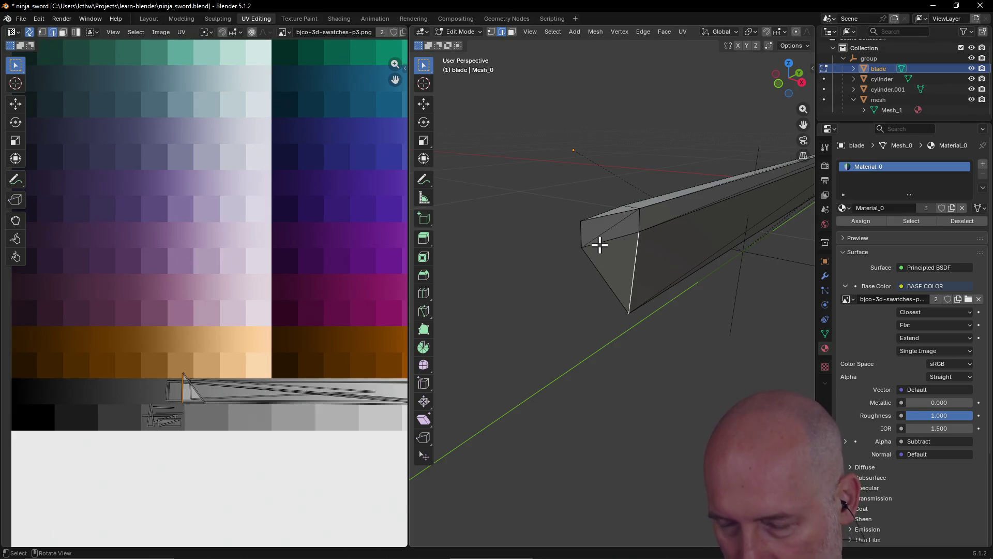
key("z")
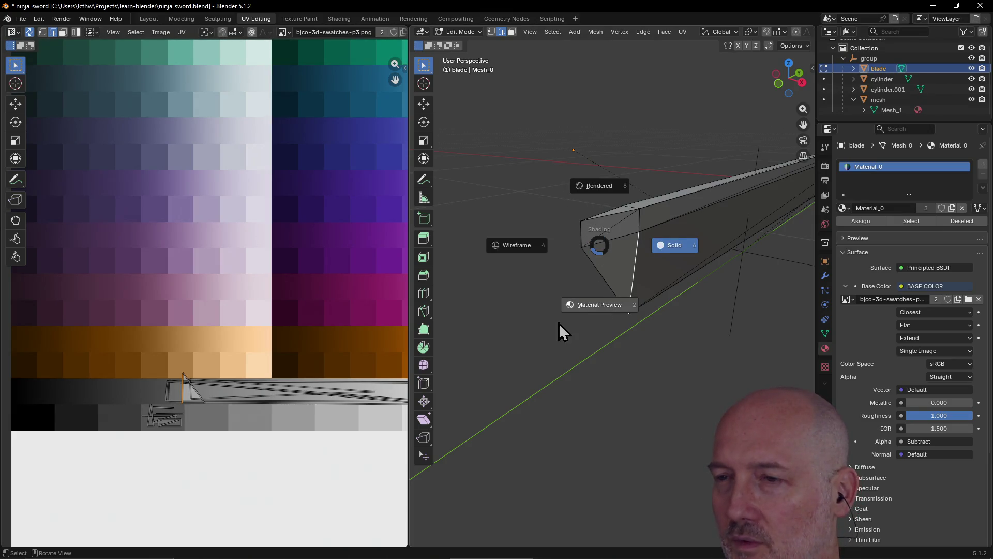
left_click(597, 303)
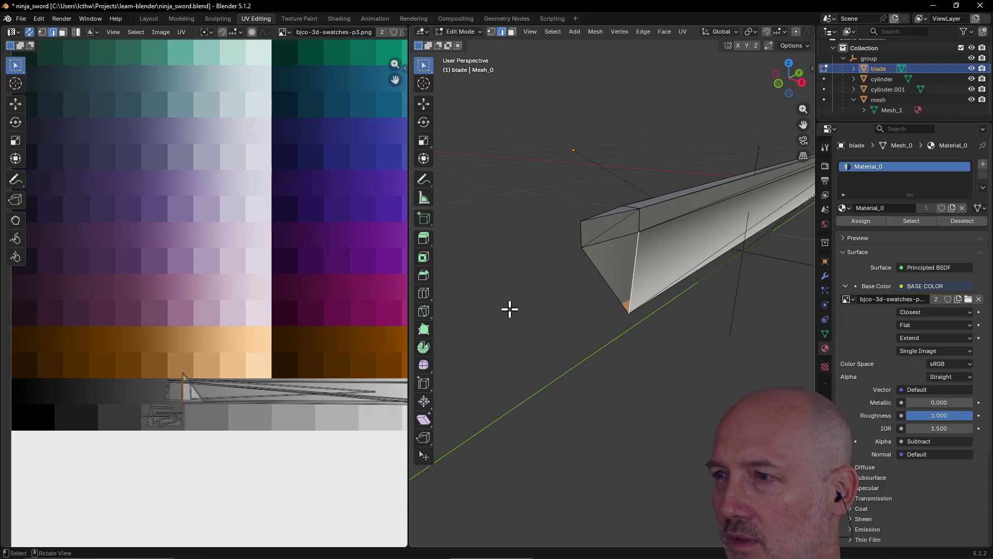
key("ctrl")
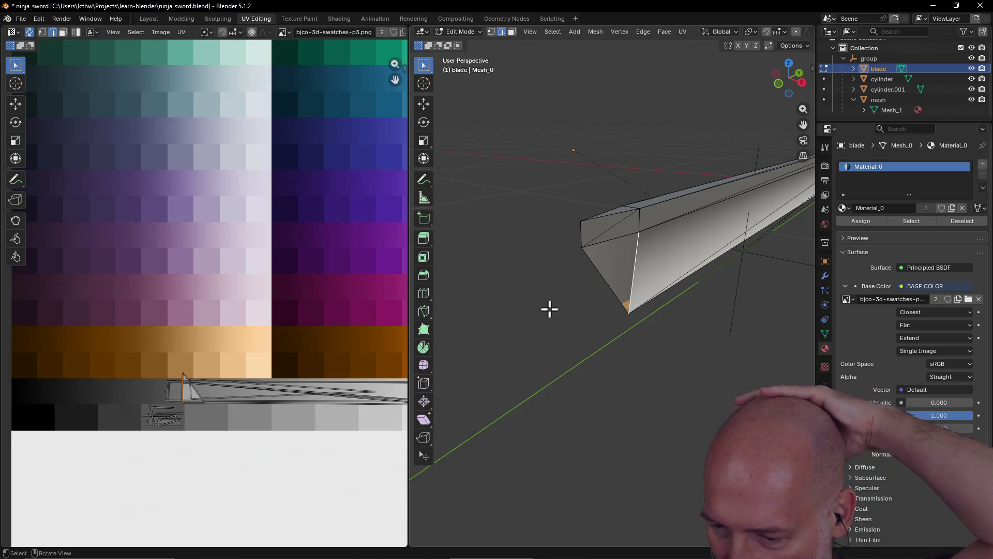
mouse_move(554, 306)
middle_mouse_down()
mouse_move(586, 296)
mouse_move(638, 309)
mouse_move(698, 288)
mouse_move(685, 300)
mouse_move(660, 295)
mouse_move(649, 317)
mouse_move(647, 302)
mouse_move(652, 319)
mouse_move(740, 303)
mouse_move(643, 310)
mouse_move(747, 288)
mouse_move(607, 306)
mouse_move(621, 291)
middle_mouse_up()
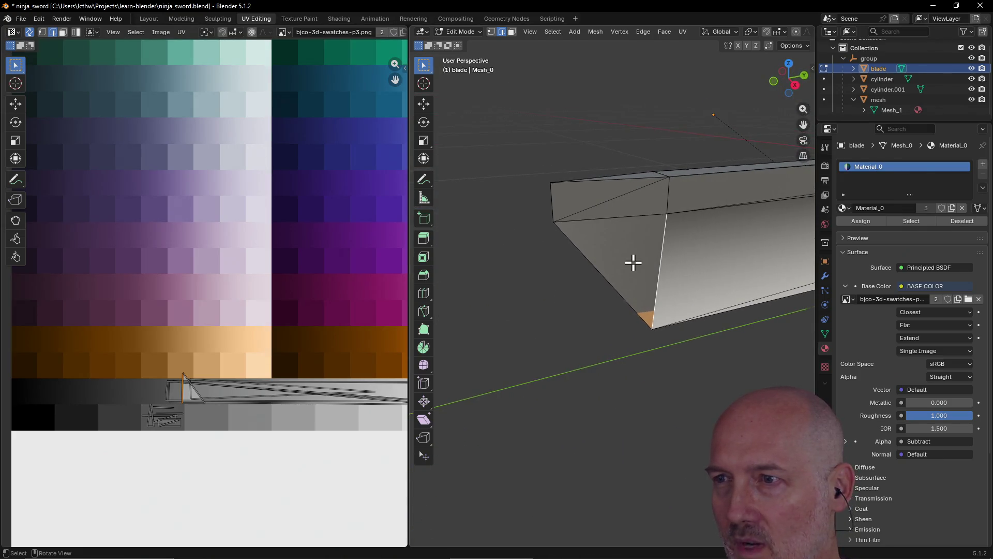
Step: Select the three tip edges and shift their UVs in the UV editor
left_click(207, 398)
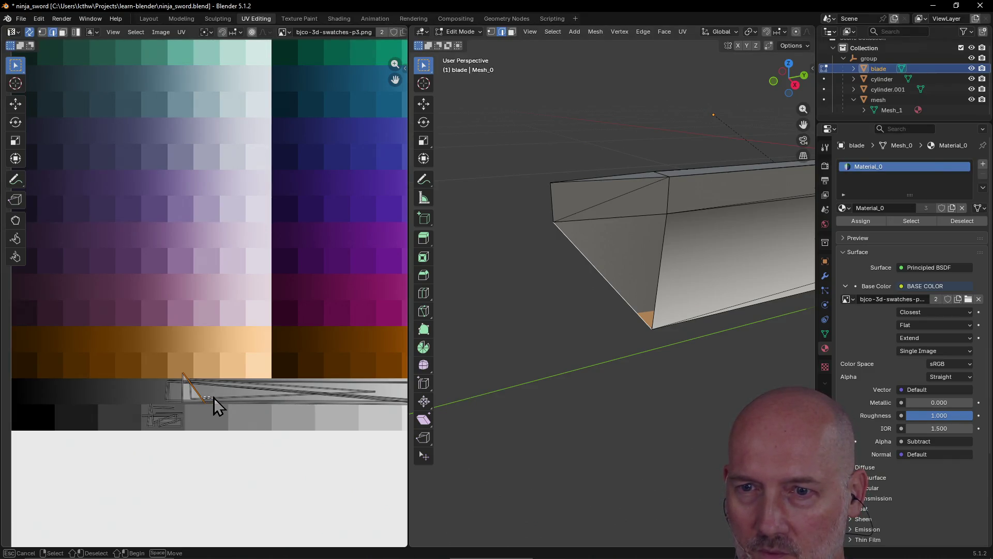
left_click(637, 270)
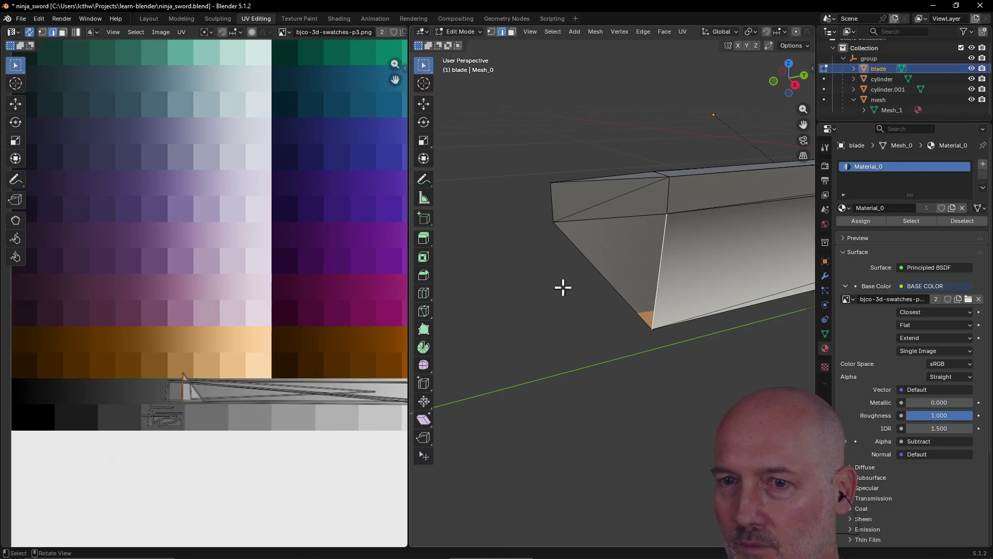
left_click(604, 256)
key("g")
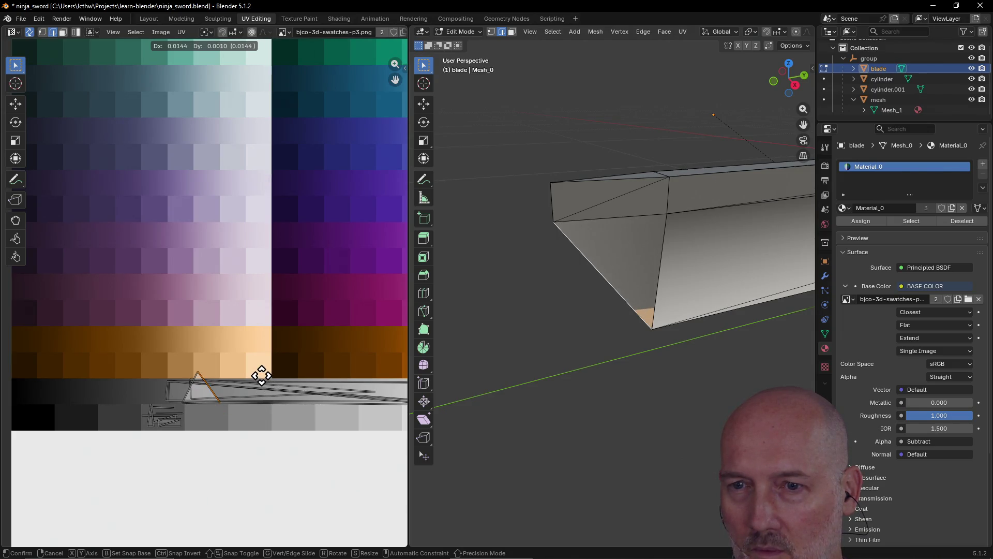
left_click(260, 381)
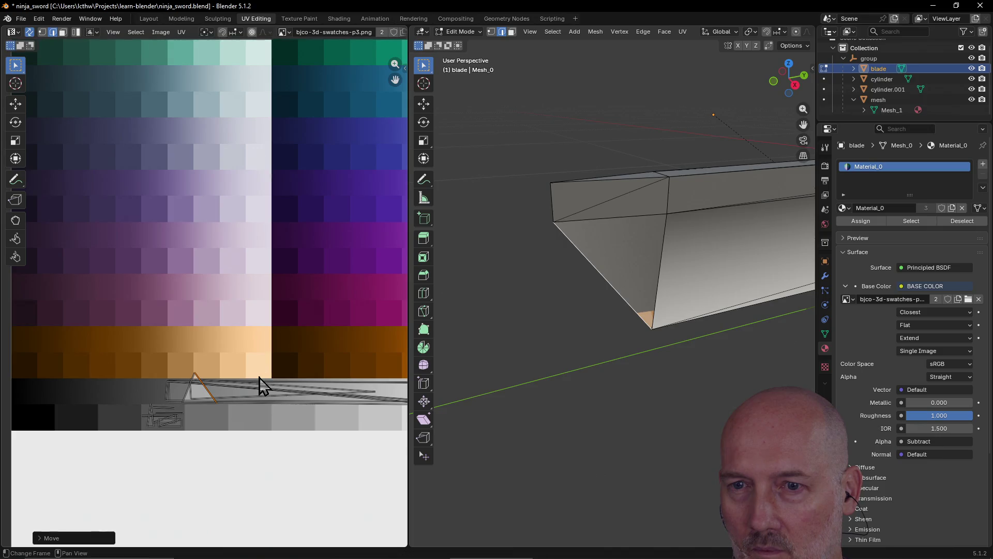
Step: In vertex select mode, move the tip's UV points along the palette's grey row
left_click(492, 33)
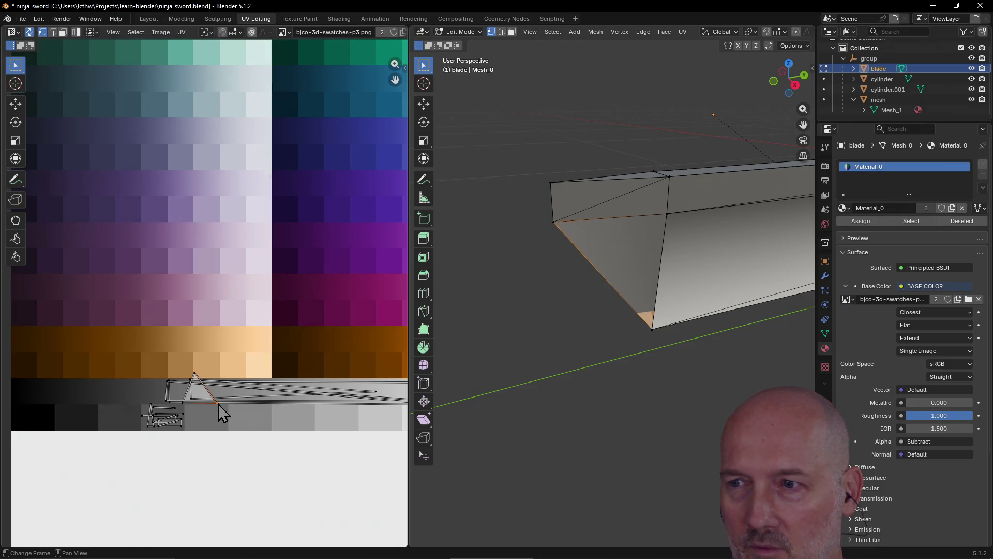
mouse_move(218, 404)
left_mouse_down()
mouse_move(259, 406)
mouse_move(238, 401)
left_mouse_up()
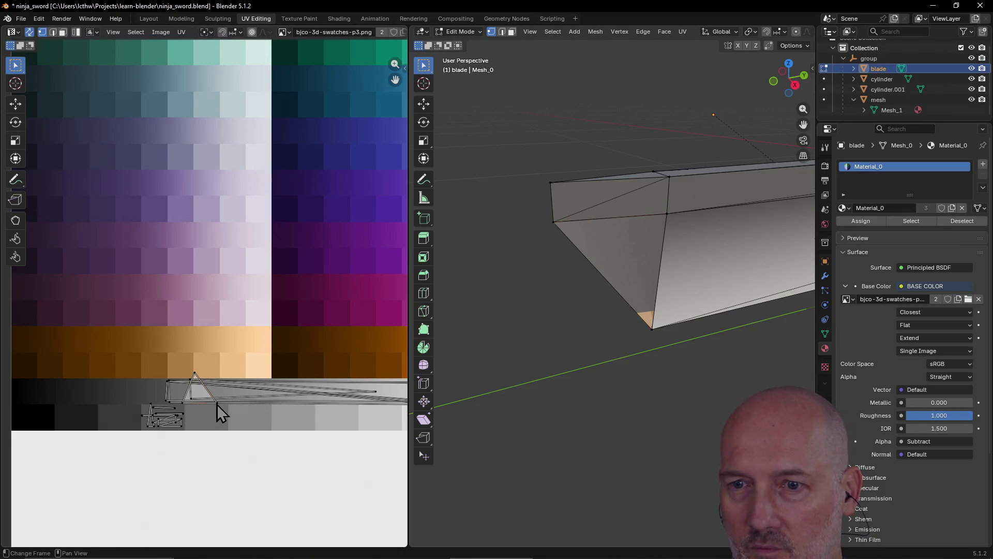
left_click(216, 405)
key("g")
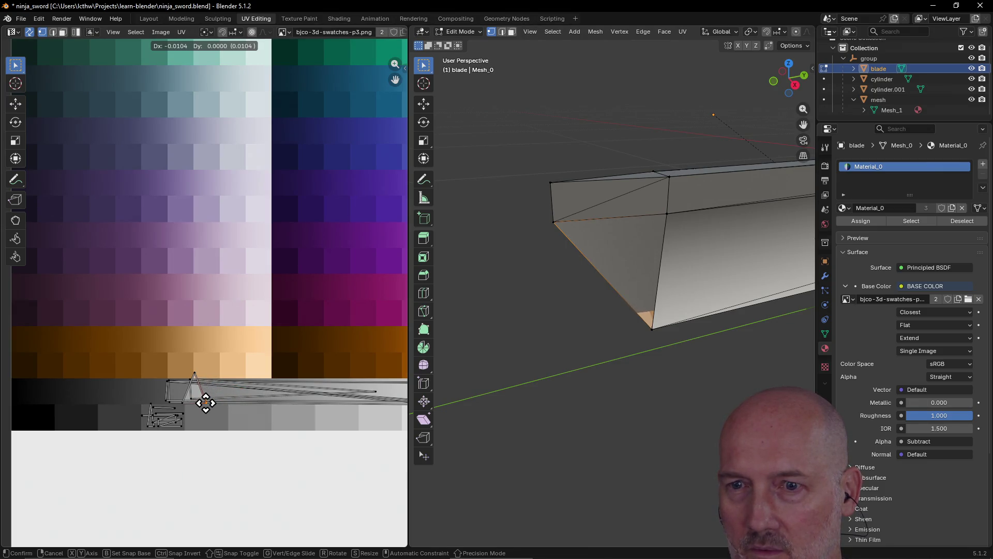
left_click(205, 403)
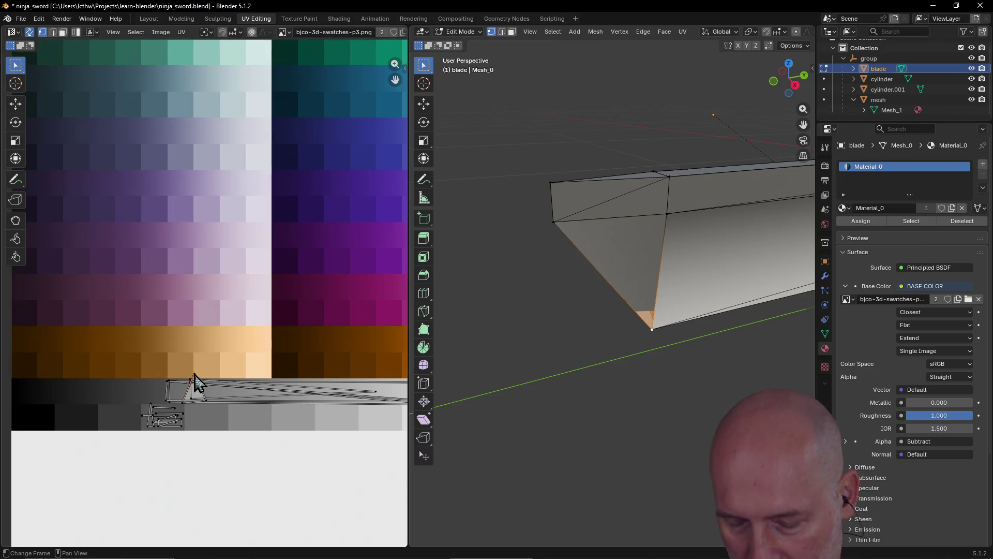
key("g")
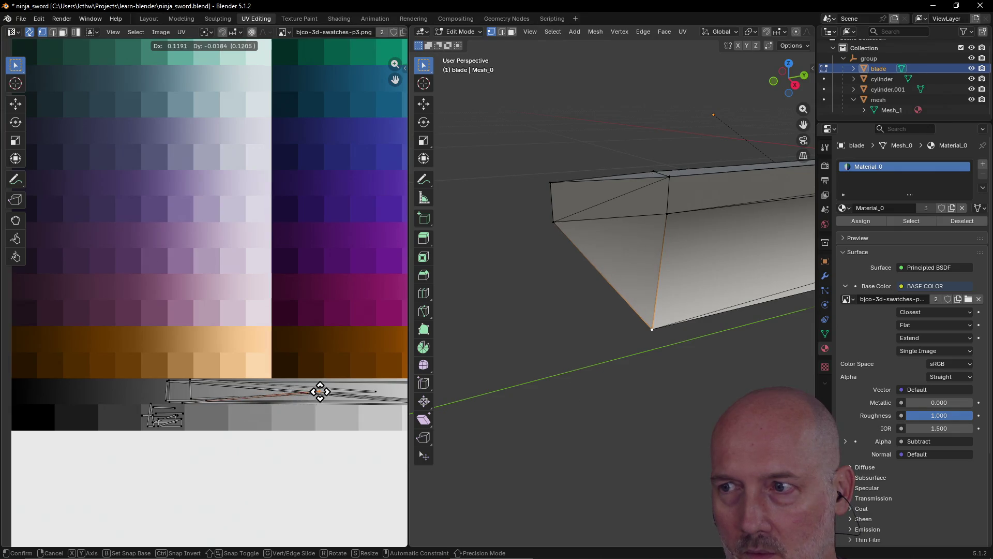
left_click(377, 399)
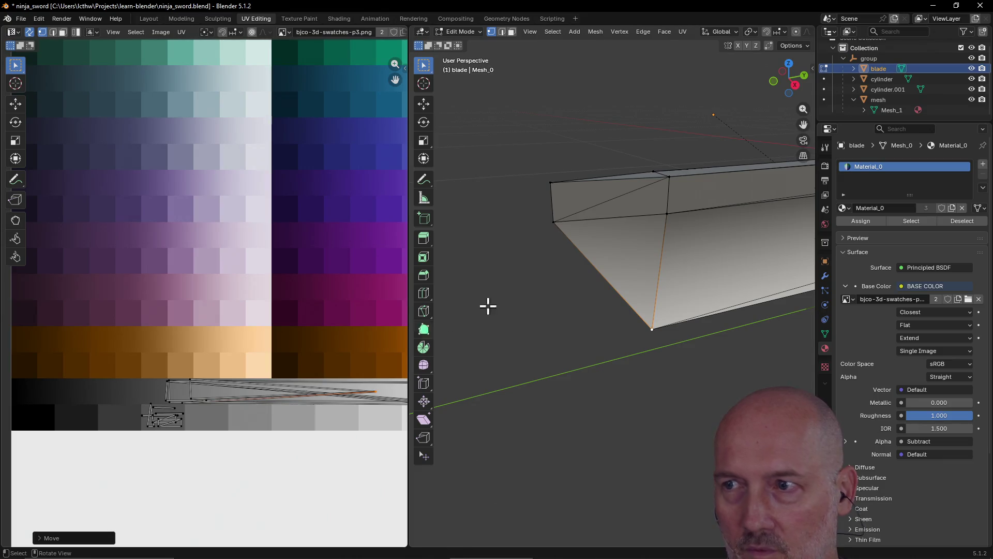
left_click(667, 213)
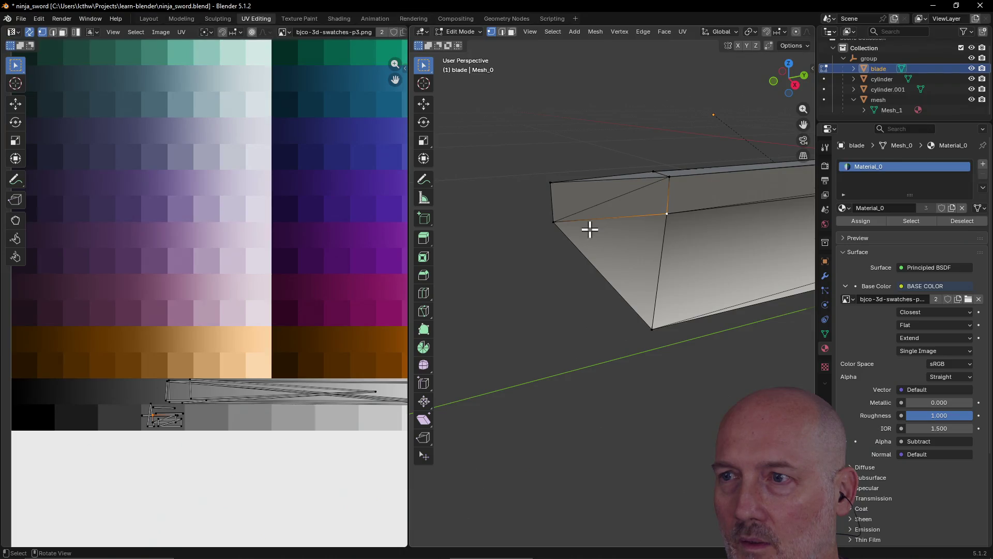
left_click(553, 220)
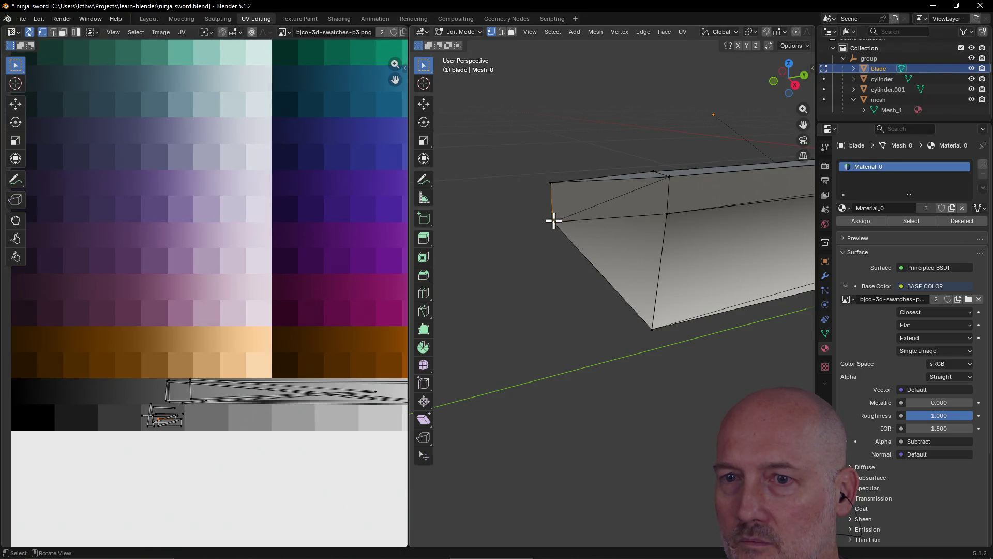
left_click(502, 33)
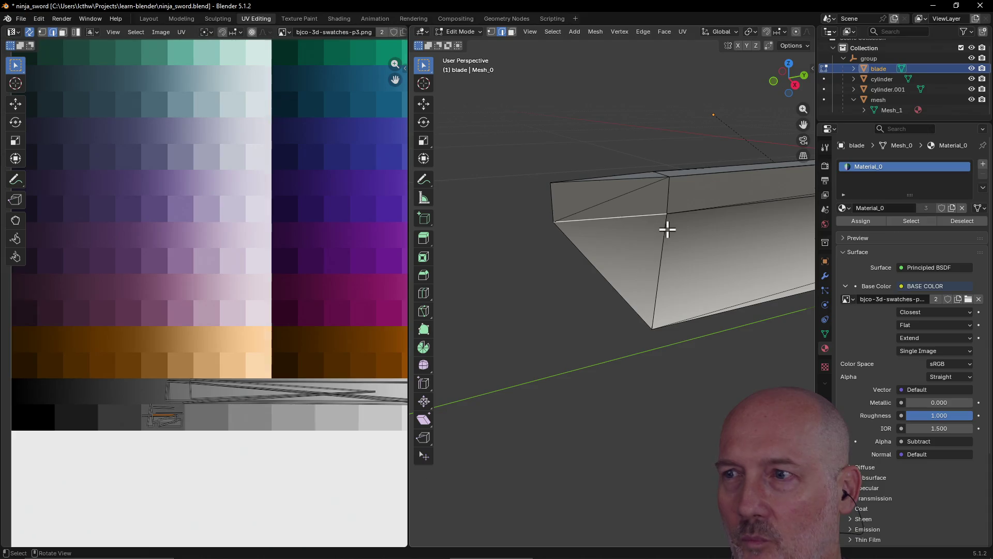
left_click(664, 232)
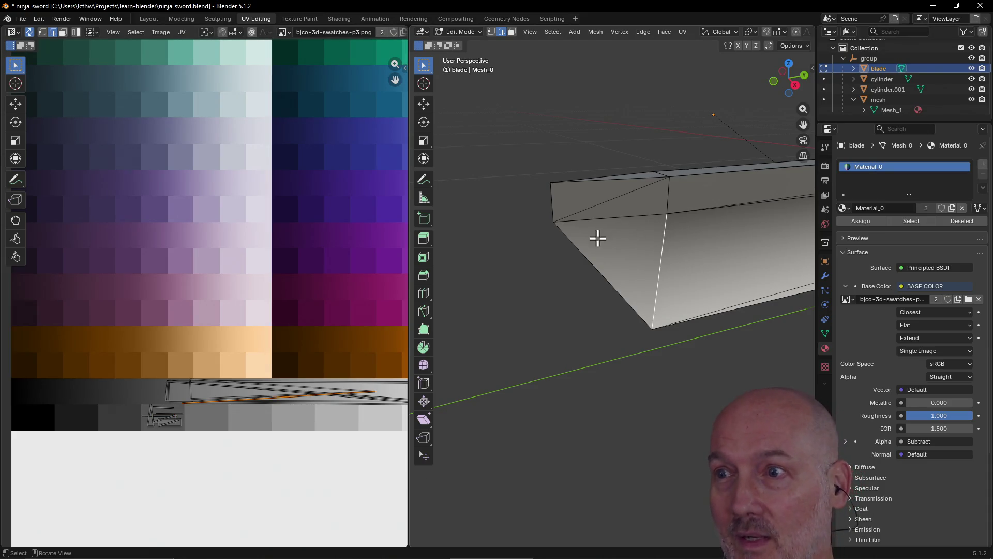
left_click(575, 243)
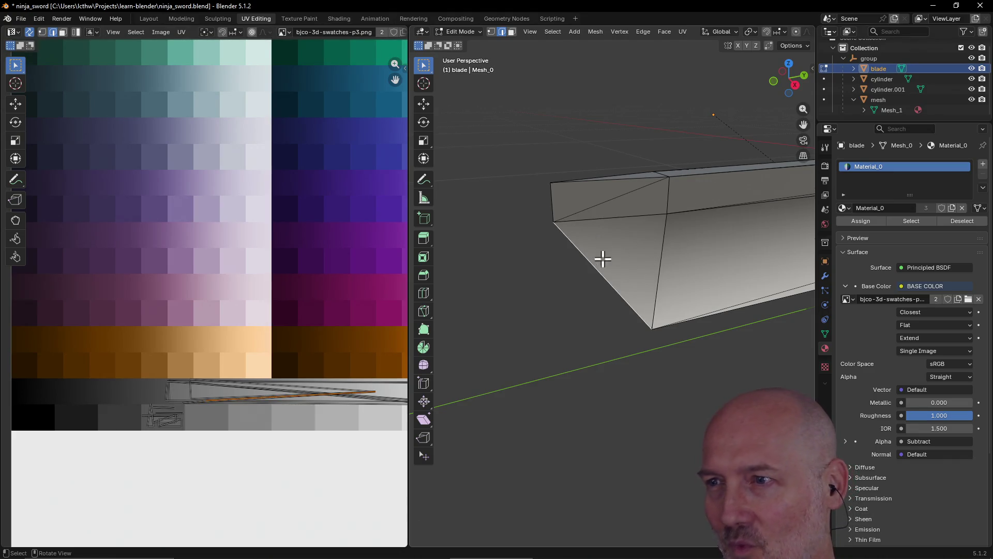
left_click(622, 216)
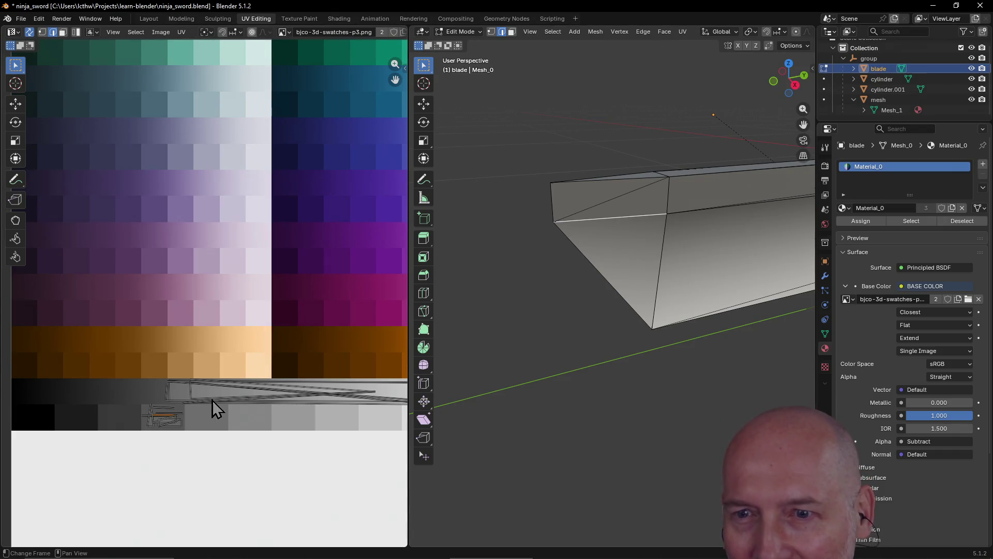
left_click(232, 395)
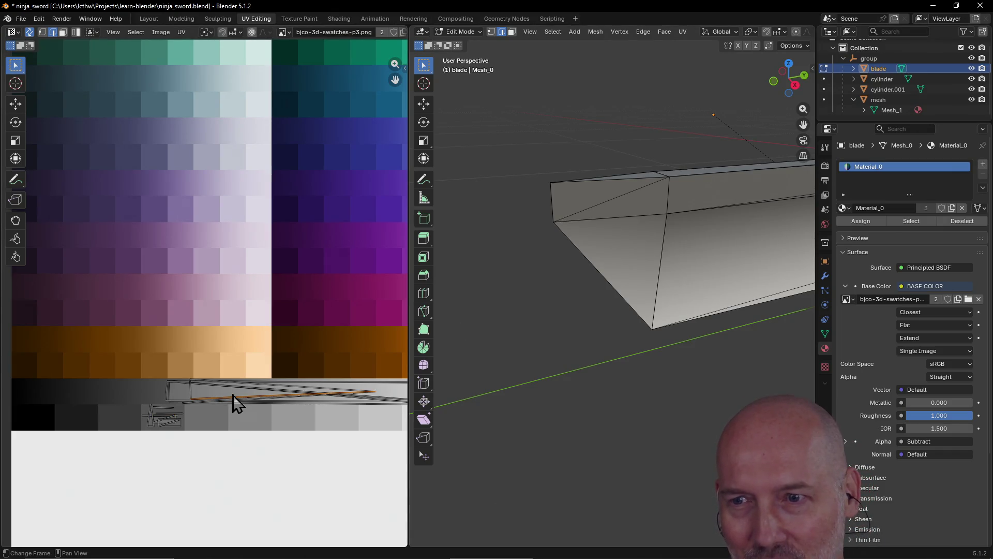
Step: Select the edge path down to the blade tip so its UV triangle shows on the grey row
scroll(199, 408, "up", 1)
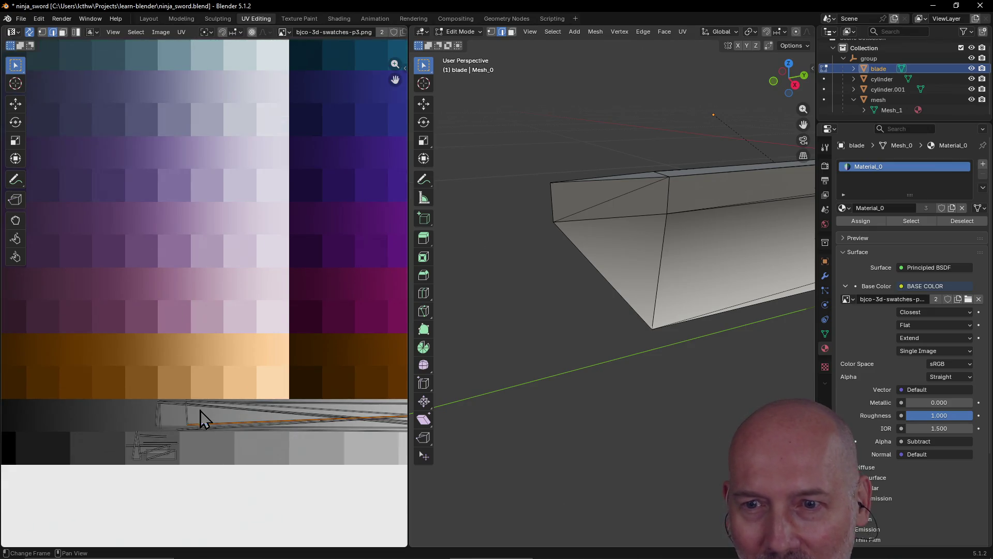
left_click(255, 425)
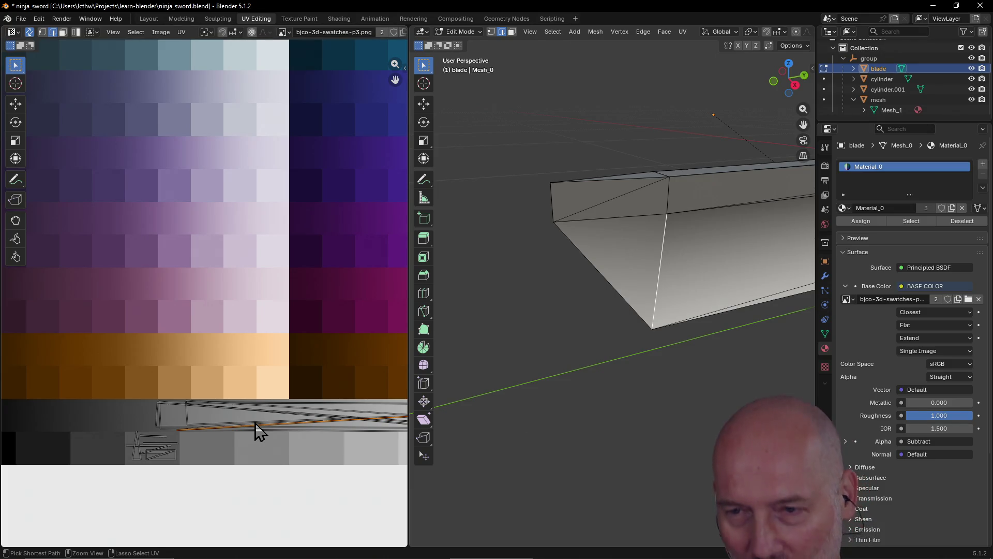
left_click(255, 424, "ctrl")
left_click(255, 424, "ctrl")
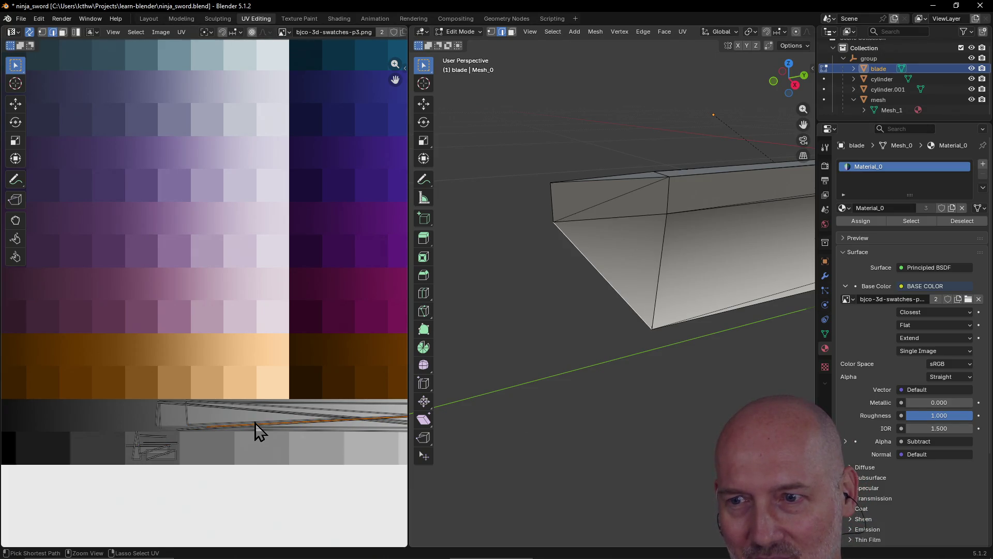
left_click(255, 426, "ctrl")
key("1")
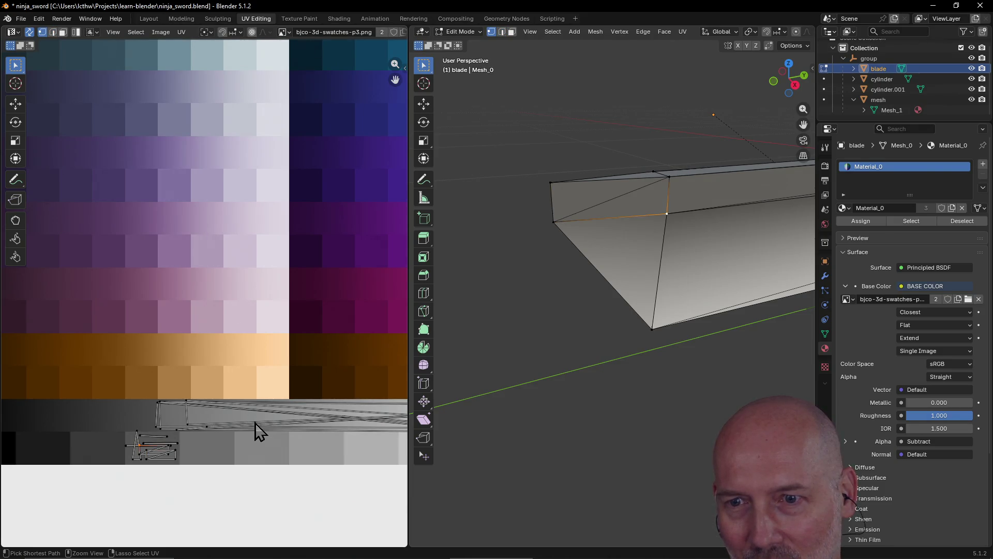
left_click(255, 426, "ctrl")
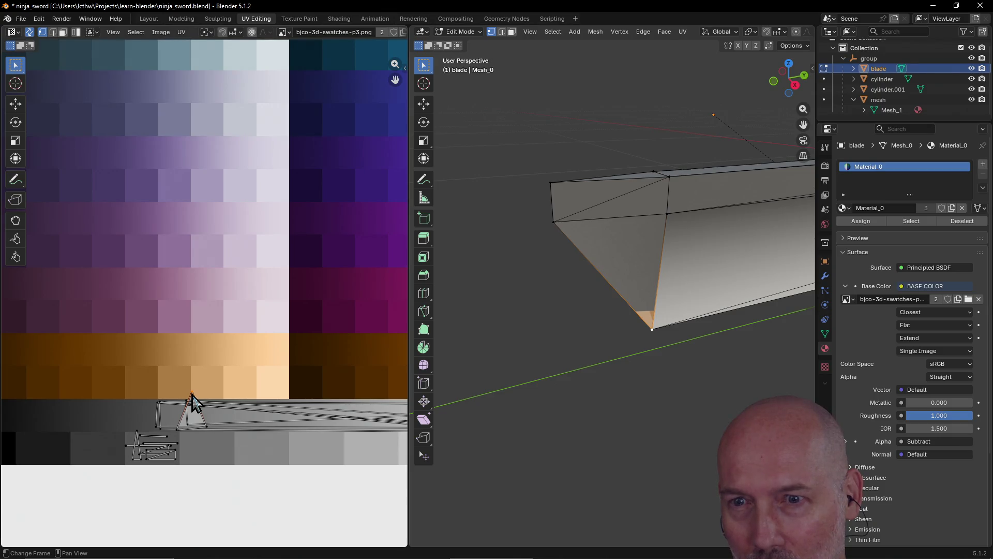
Step: Move each corner of the tip's UV triangle onto the orange swatch row
left_click(179, 431)
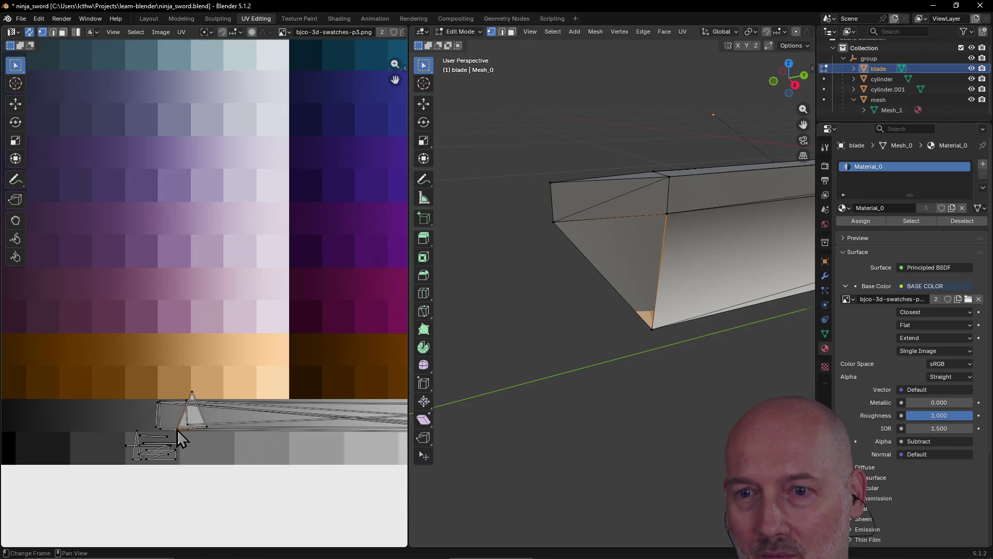
key("g")
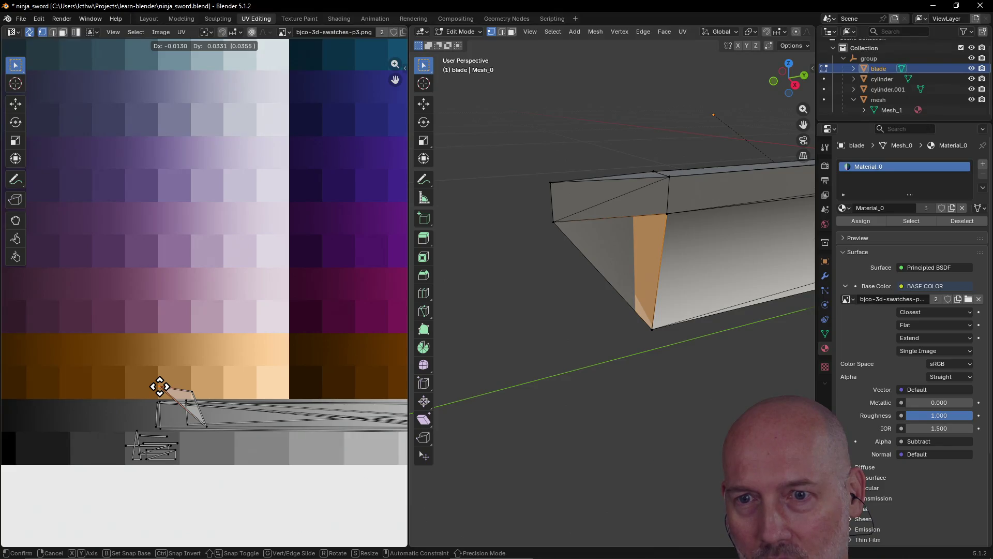
left_click(143, 348)
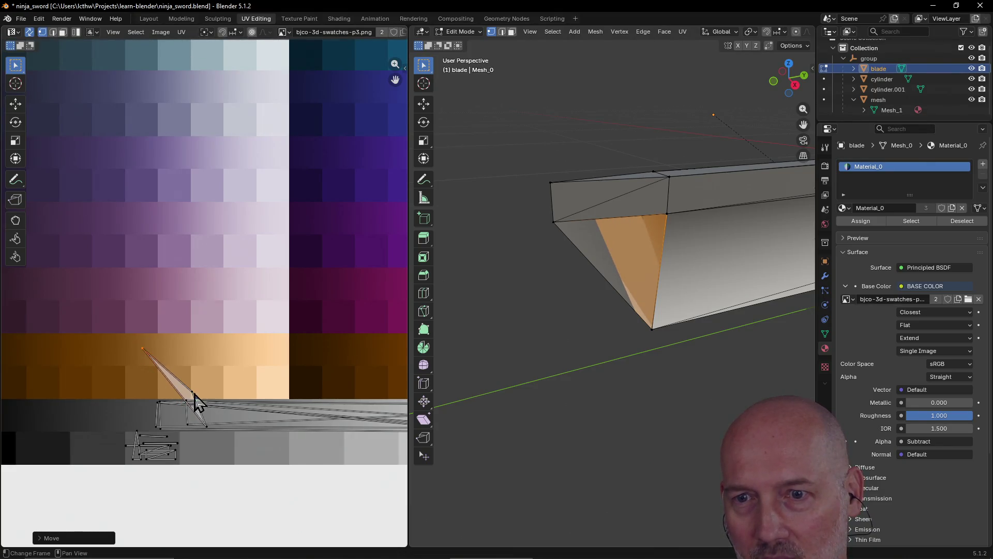
left_click(191, 392)
key("g")
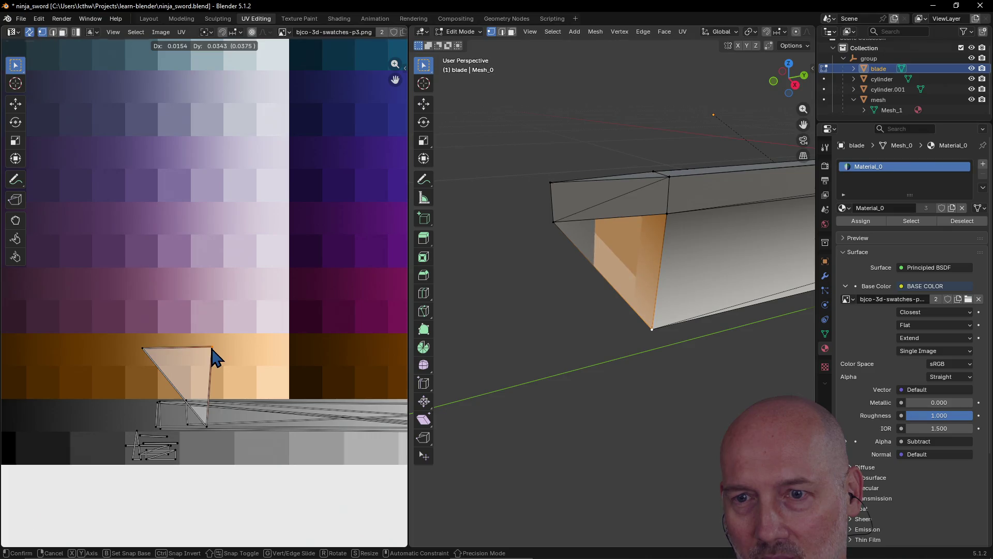
left_click(214, 355)
left_click(207, 427)
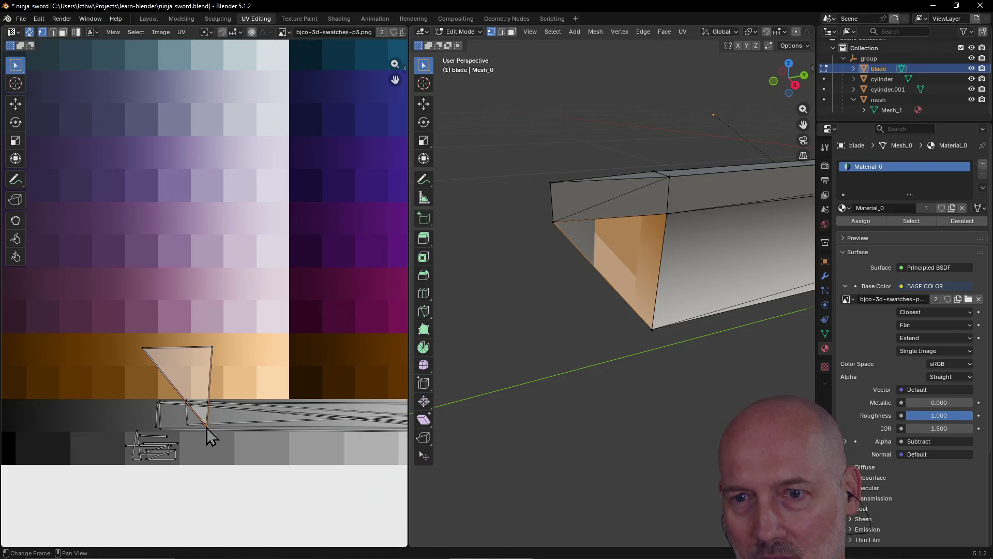
key("g")
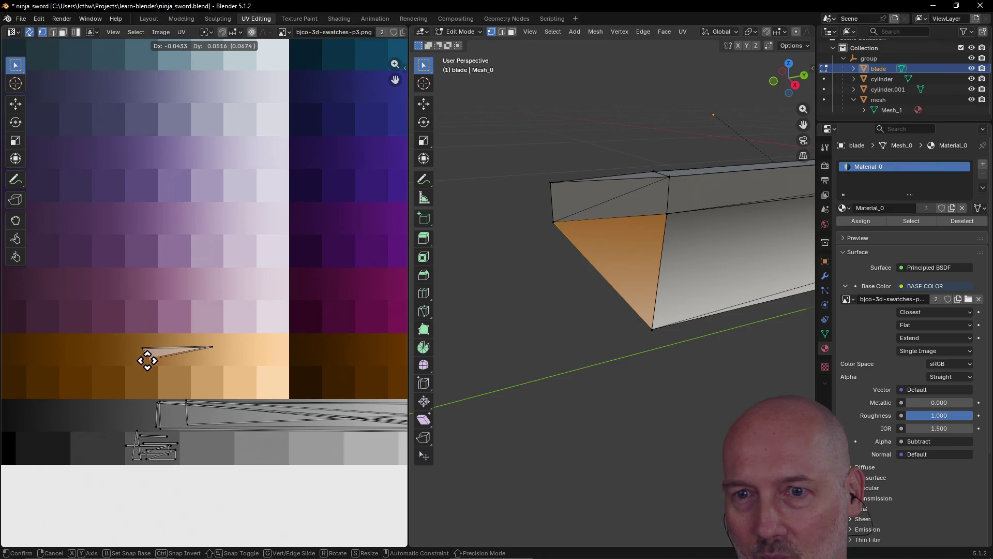
left_click(141, 358)
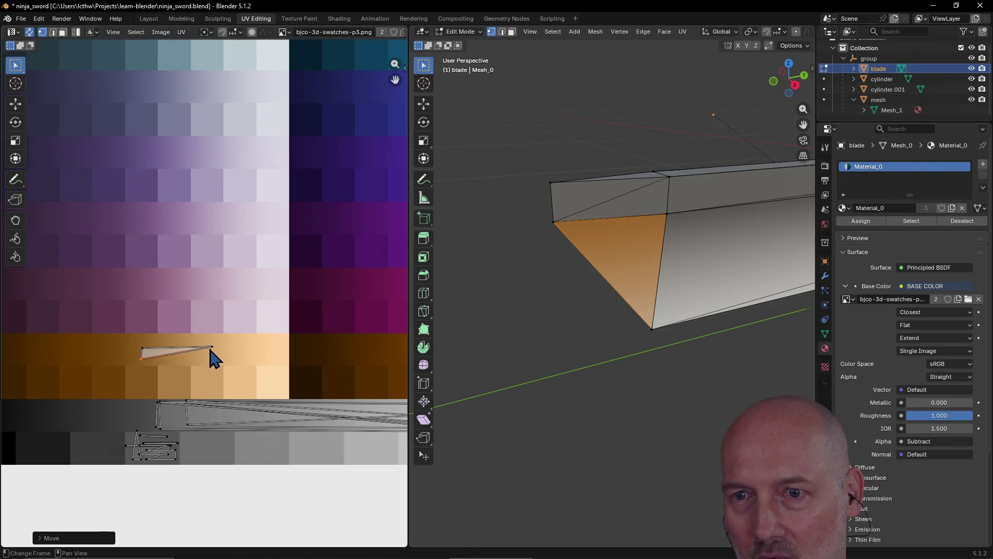
left_click(212, 348)
key("g")
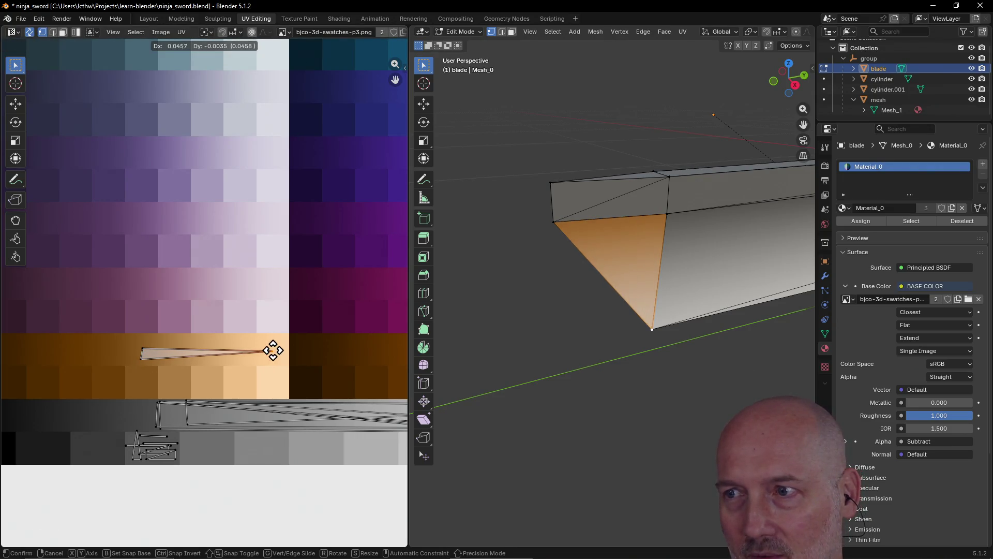
left_click(276, 352)
Step: Move the whole tip UV triangle down into the grey strip
left_click(145, 357)
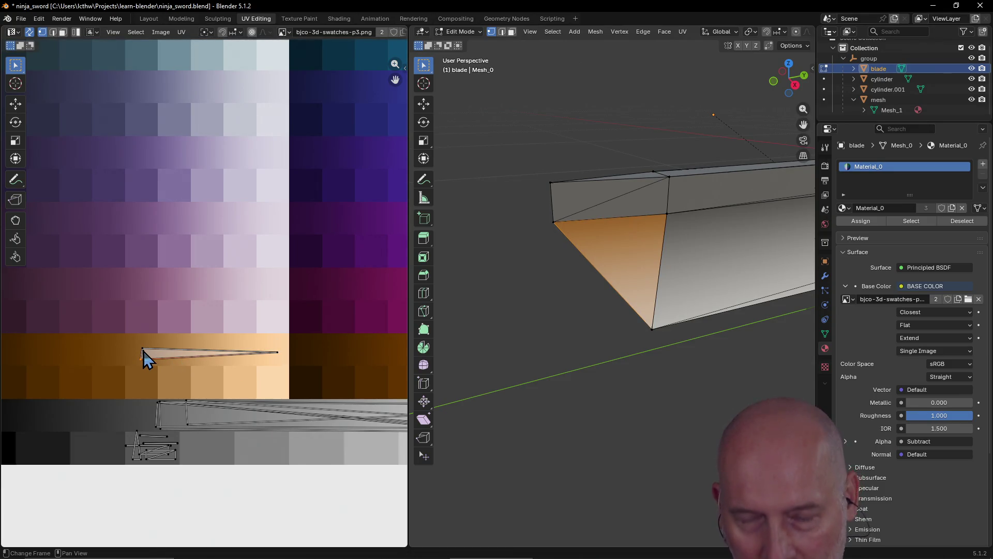
left_click(231, 357, "ctrl")
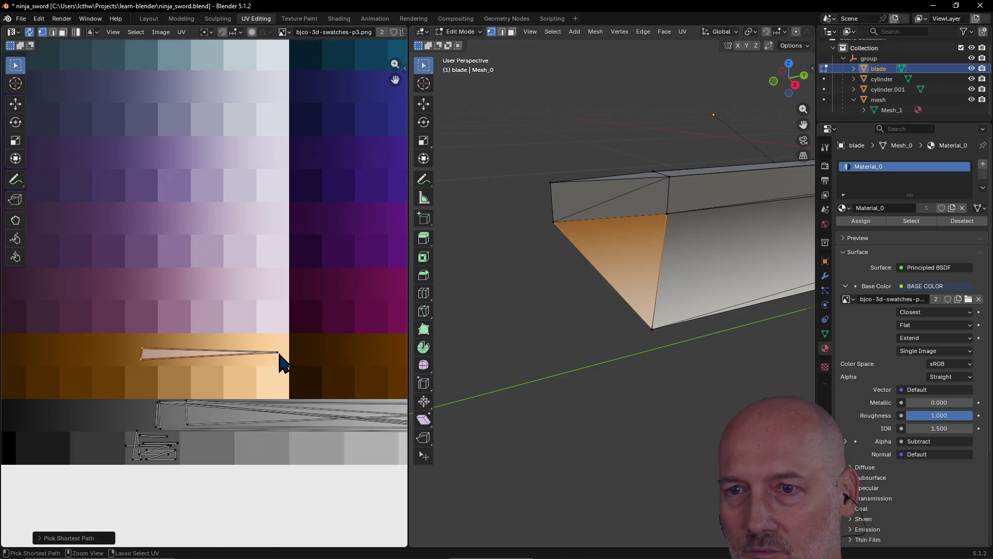
key("g")
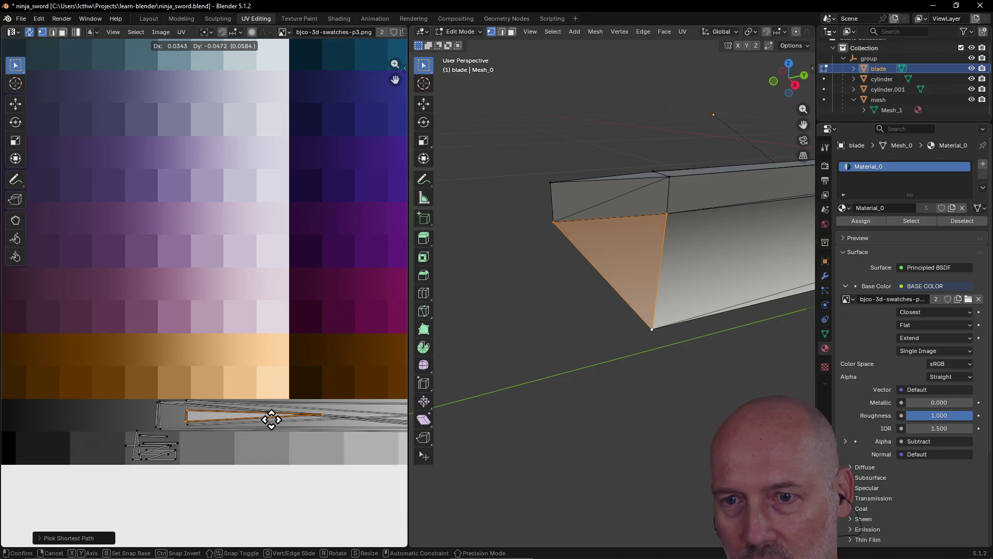
left_click(271, 419)
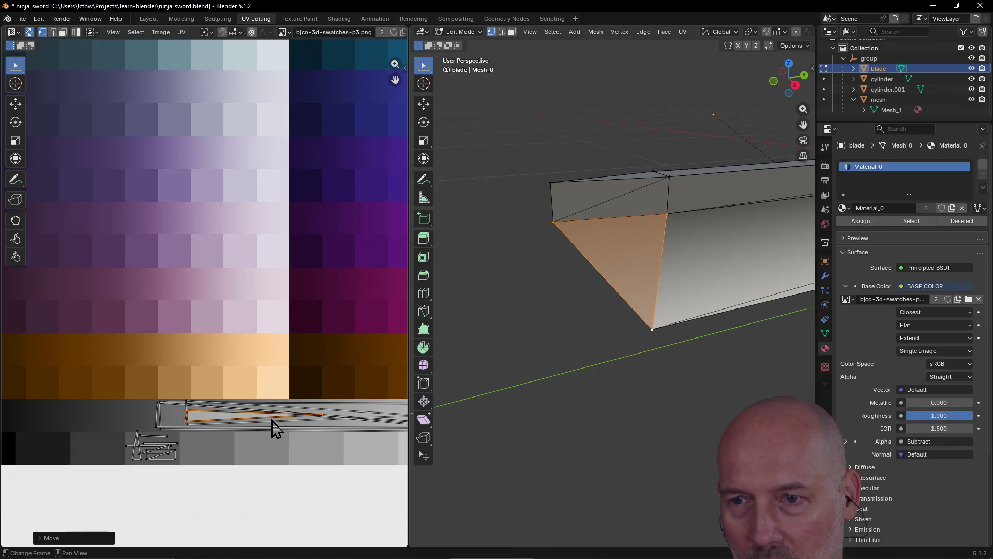
scroll(305, 429, "down", 1)
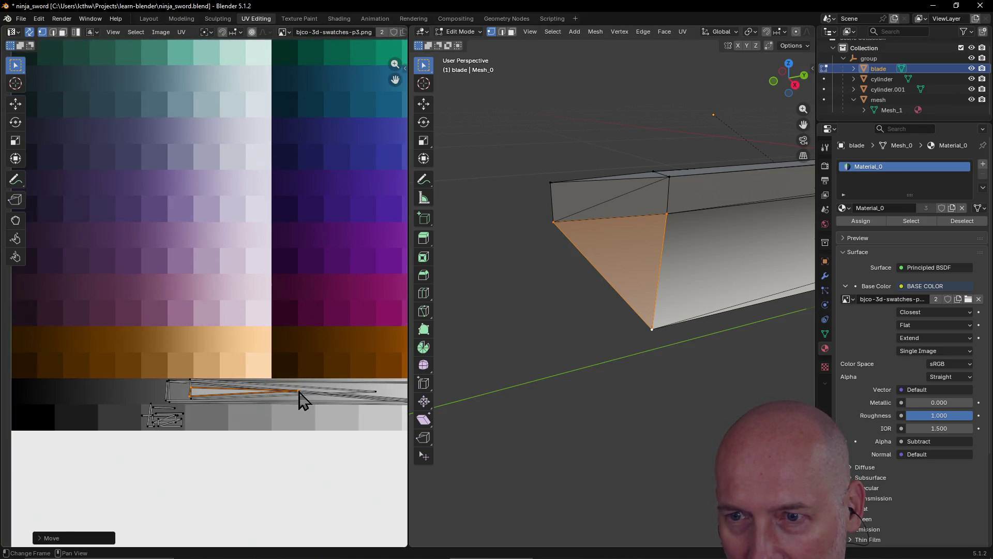
left_click(300, 398)
key("g")
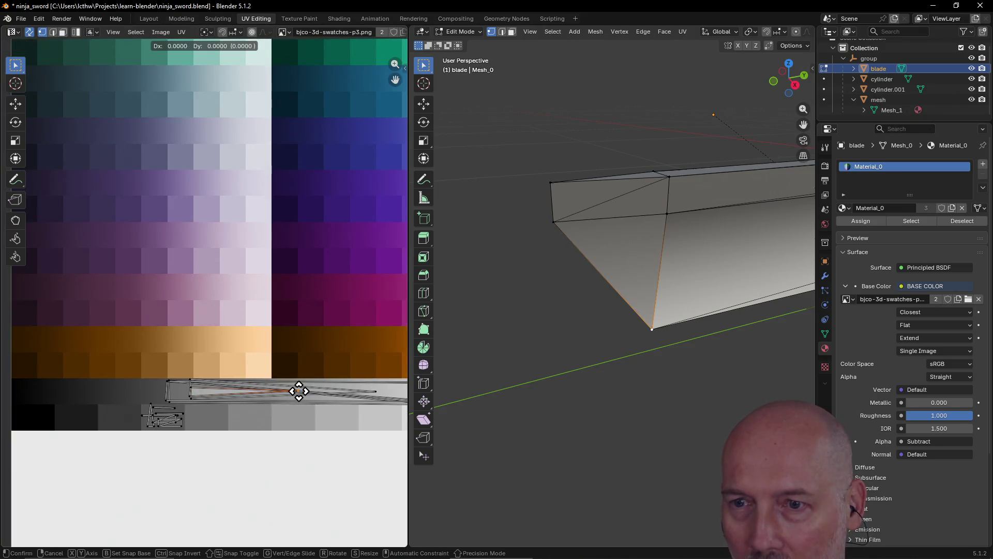
left_click(376, 394)
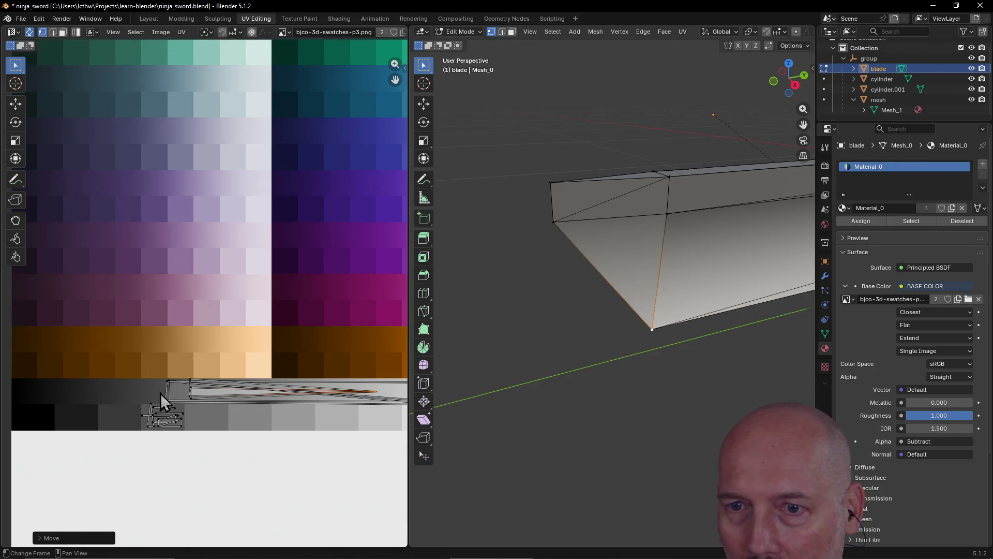
Step: Nudge the remaining tip UV corner and edge into place within the grey strip
left_click(192, 396)
key("g")
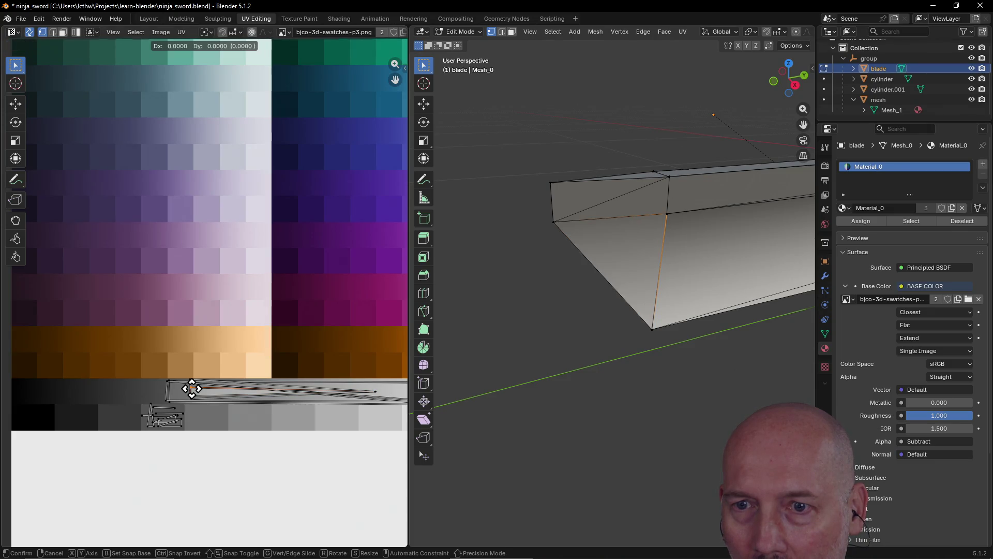
left_click(189, 381)
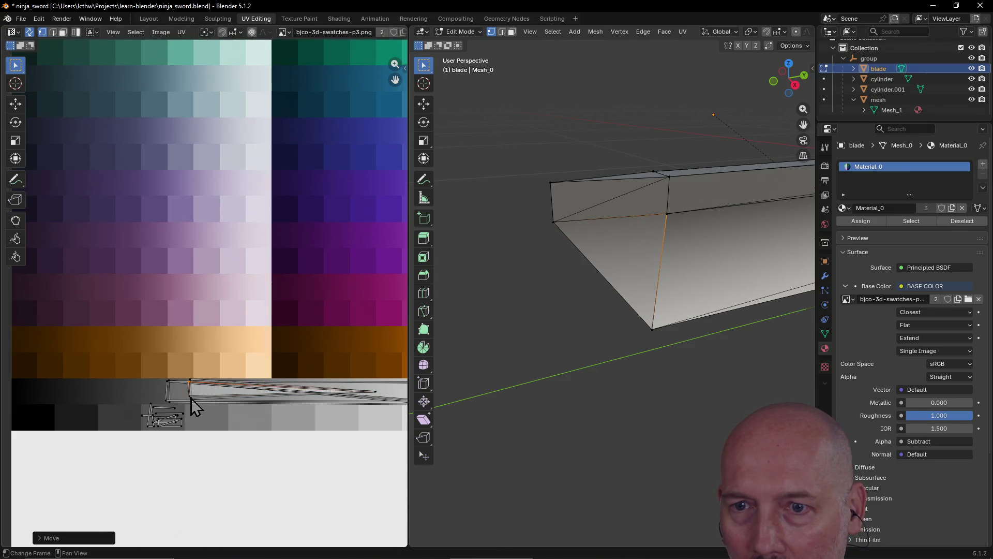
left_click(191, 396)
key("g")
left_click(194, 402)
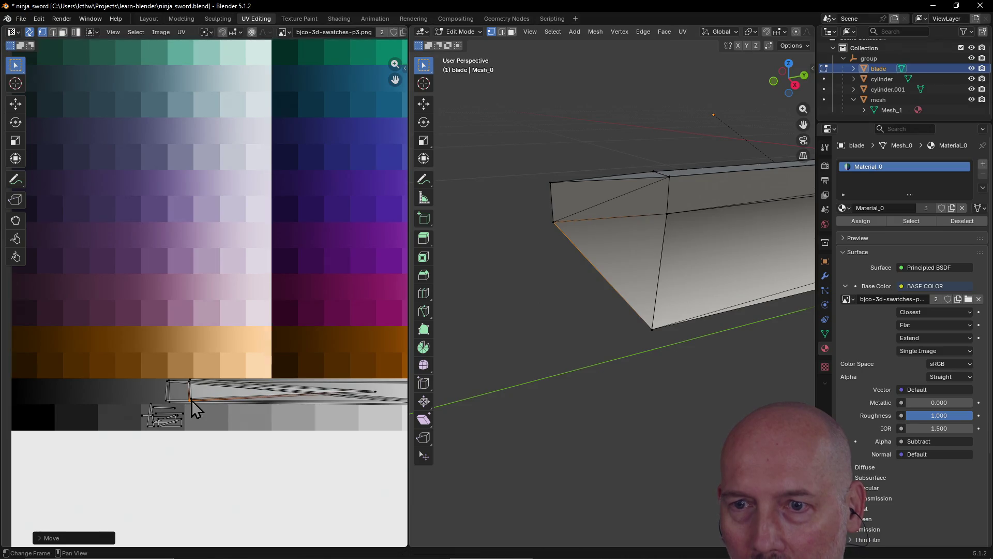
Step: Deselect the UVs, view the whole sword, and return to the Layout workspace
left_click(335, 448)
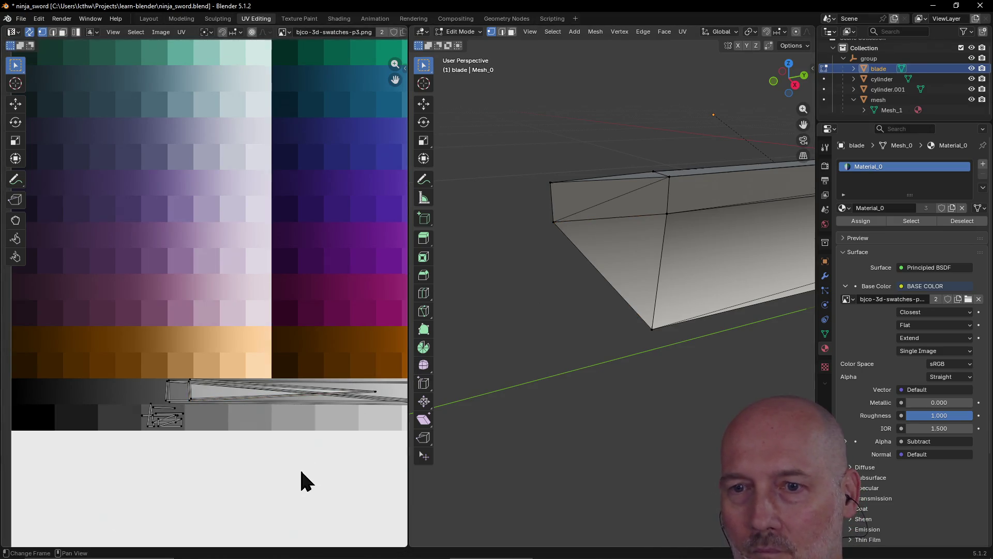
scroll(303, 479, "down", 3)
scroll(512, 375, "down", 5)
mouse_move(512, 374)
middle_mouse_down()
mouse_move(641, 339)
mouse_move(579, 342)
mouse_move(630, 340)
mouse_move(681, 374)
mouse_move(643, 346)
mouse_move(695, 355)
middle_mouse_up()
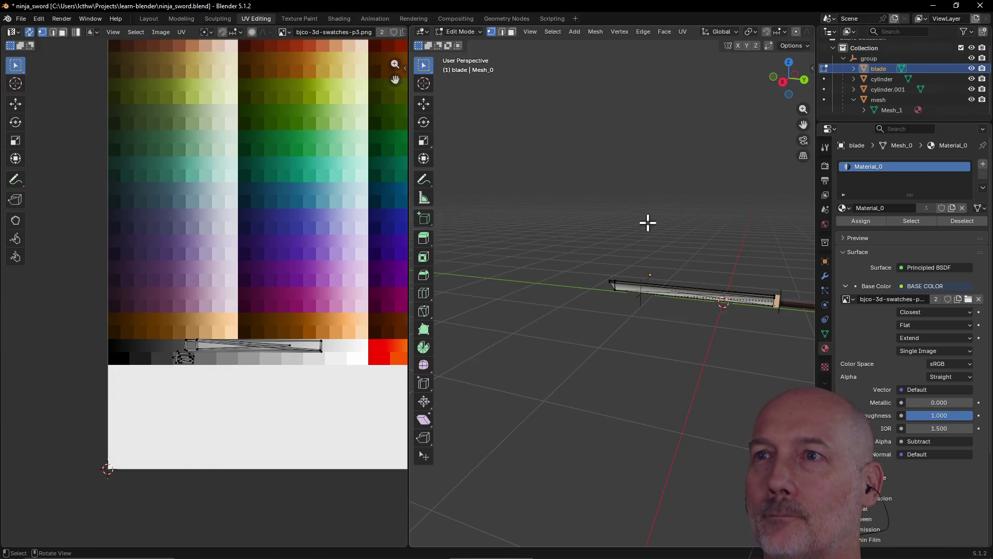
left_click(139, 17)
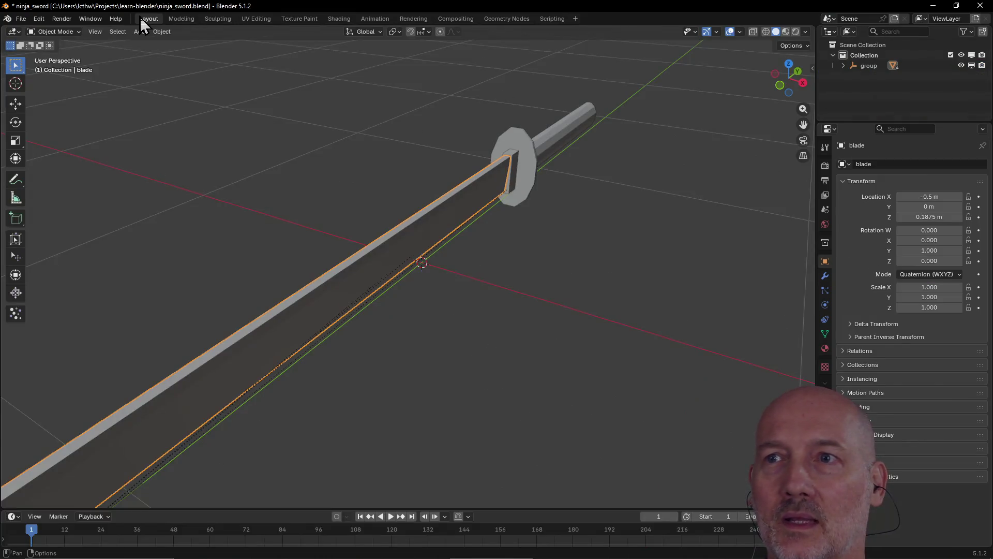
Step: View the sword in Material Preview from several angles, then open the Rendering workspace
scroll(272, 127, "down", 3)
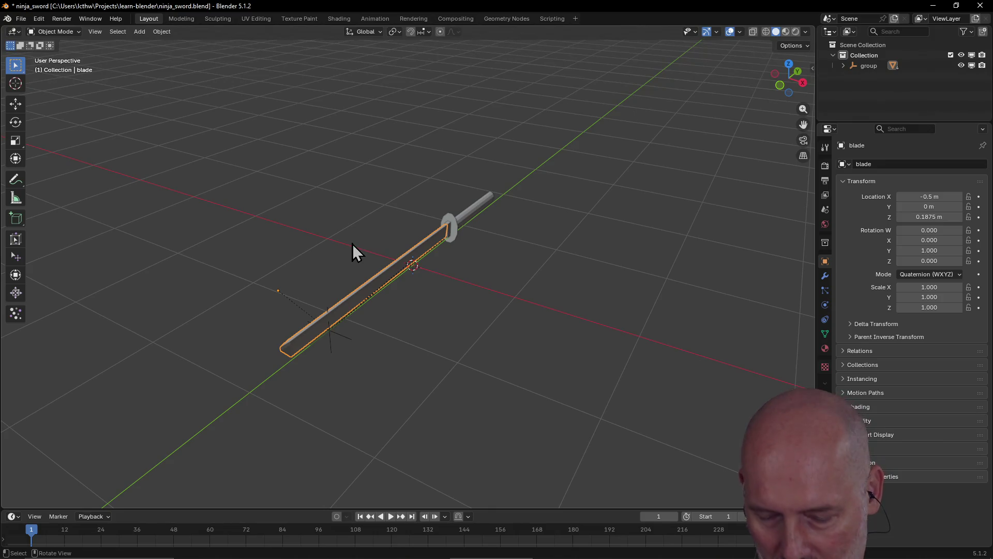
key("z")
left_click(363, 302)
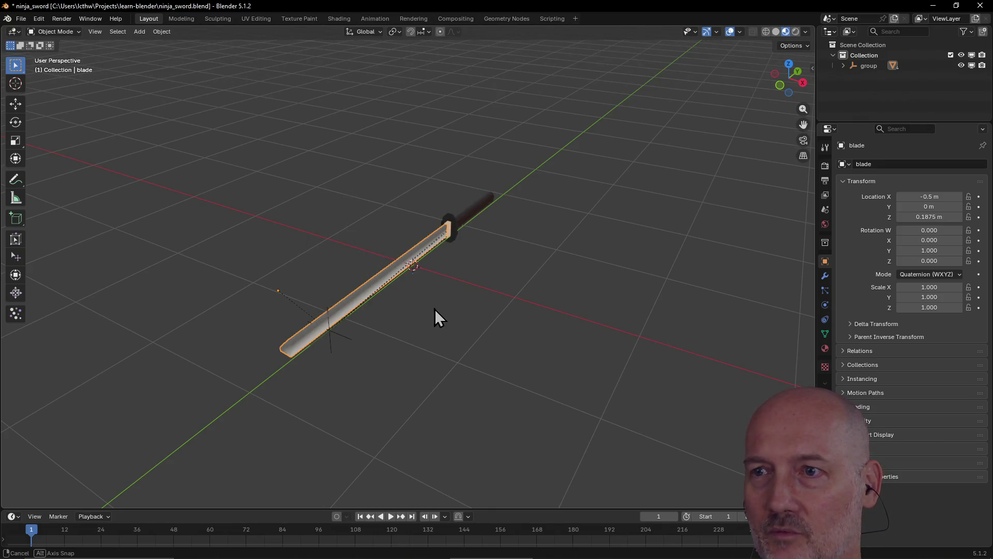
mouse_move(434, 308)
middle_mouse_down()
mouse_move(356, 295)
mouse_move(428, 280)
mouse_move(365, 306)
mouse_move(388, 293)
mouse_move(476, 285)
mouse_move(516, 298)
mouse_move(426, 319)
middle_mouse_up()
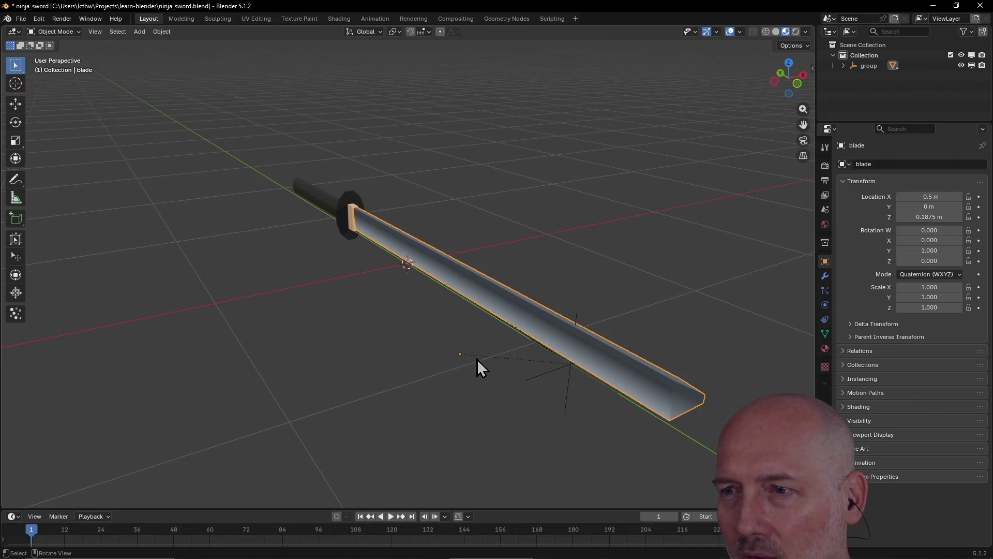
mouse_move(597, 281)
middle_mouse_down()
mouse_move(559, 268)
mouse_move(498, 290)
mouse_move(535, 266)
mouse_move(541, 276)
mouse_move(501, 259)
mouse_move(496, 283)
mouse_move(441, 325)
mouse_move(588, 296)
mouse_move(683, 312)
mouse_move(653, 340)
mouse_move(564, 349)
mouse_move(548, 258)
mouse_move(452, 254)
mouse_move(446, 314)
mouse_move(443, 184)
mouse_move(458, 420)
middle_mouse_up()
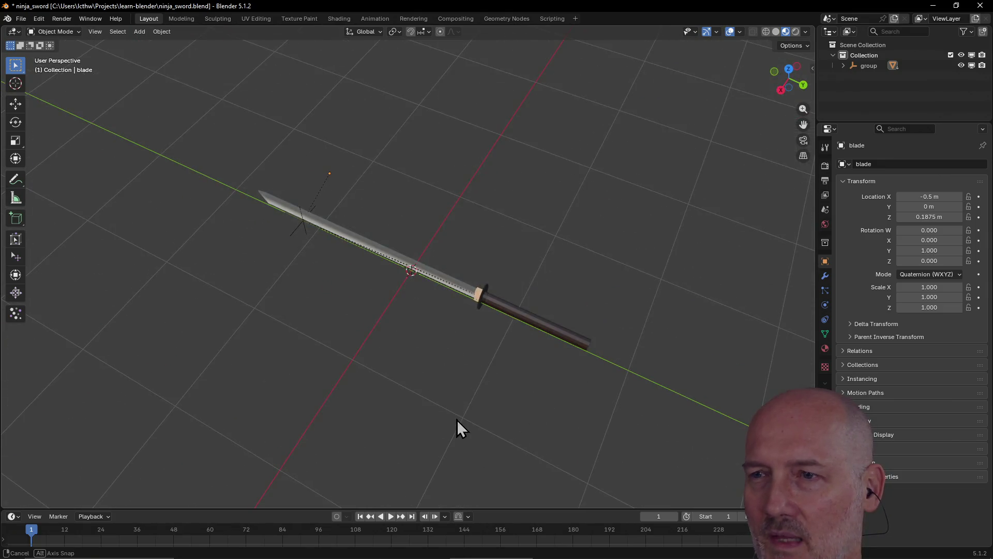
mouse_move(532, 271)
middle_mouse_down()
mouse_move(421, 259)
mouse_move(532, 237)
middle_mouse_up()
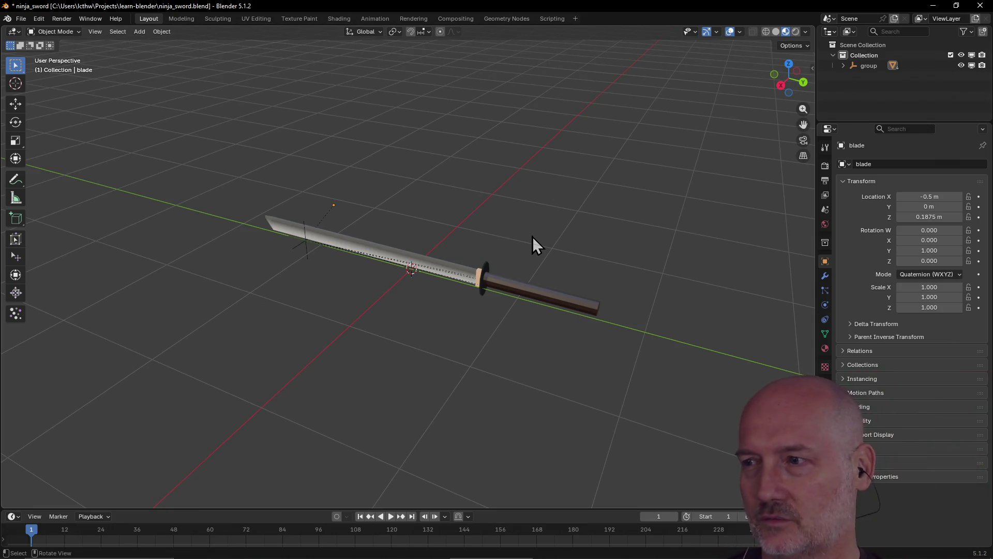
mouse_move(532, 237)
middle_mouse_down()
mouse_move(484, 232)
mouse_move(616, 216)
mouse_move(580, 209)
mouse_move(281, 328)
mouse_move(404, 325)
mouse_move(362, 300)
mouse_move(434, 269)
mouse_move(340, 288)
mouse_move(454, 310)
mouse_move(379, 303)
mouse_move(388, 312)
mouse_move(433, 284)
mouse_move(463, 302)
mouse_move(412, 300)
mouse_move(442, 250)
mouse_move(525, 318)
mouse_move(462, 342)
mouse_move(483, 311)
mouse_move(541, 321)
mouse_move(551, 312)
mouse_move(443, 339)
mouse_move(656, 323)
mouse_move(545, 334)
mouse_move(601, 314)
mouse_move(418, 327)
mouse_move(578, 315)
mouse_move(430, 328)
mouse_move(562, 312)
mouse_move(433, 320)
mouse_move(647, 328)
mouse_move(648, 312)
mouse_move(458, 343)
mouse_move(629, 326)
mouse_move(454, 326)
mouse_move(630, 305)
mouse_move(462, 306)
mouse_move(482, 309)
middle_mouse_up()
scroll(506, 314, "up", 6)
scroll(462, 306, "down", 5)
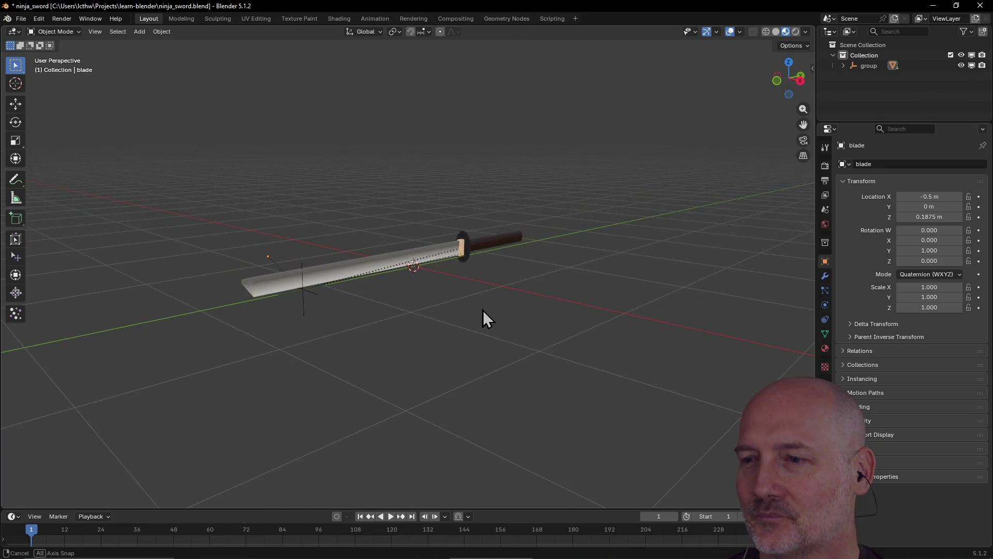
left_click(408, 18)
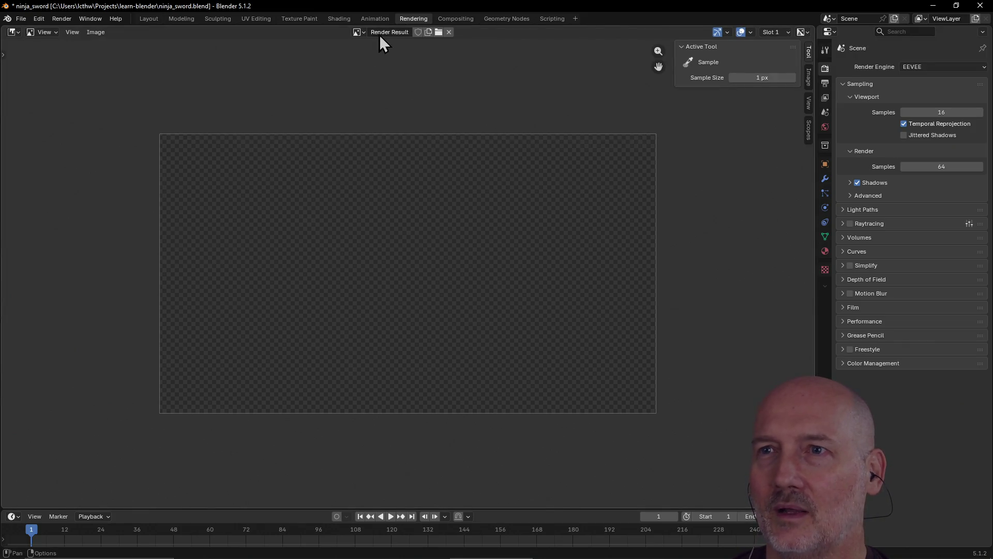
Step: In the Shading workspace, select the blade, frame it with View Selected, and orbit around it
left_click(348, 20)
scroll(445, 145, "up", 5)
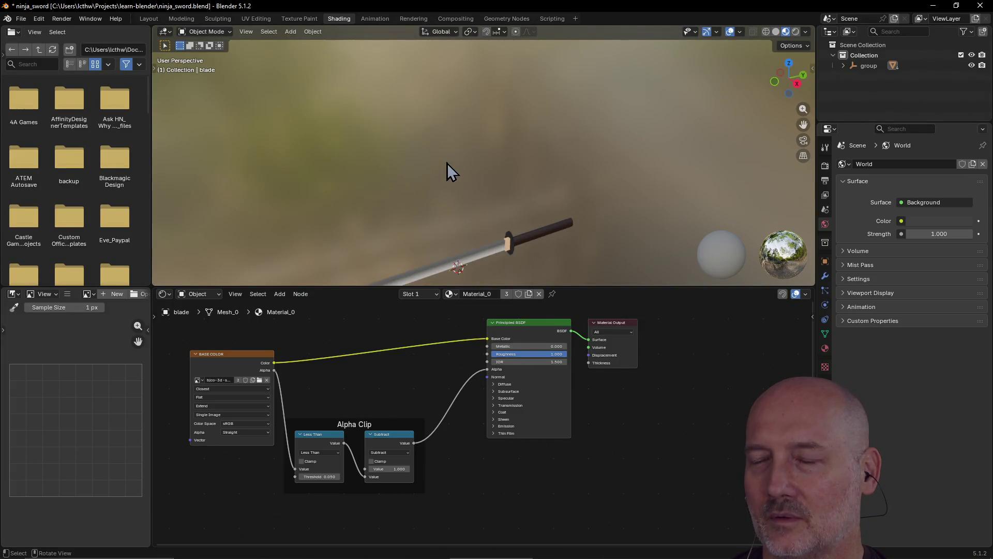
mouse_move(445, 171)
middle_mouse_down()
mouse_move(444, 151)
mouse_move(413, 138)
mouse_move(361, 146)
mouse_move(398, 169)
mouse_move(408, 217)
middle_mouse_up()
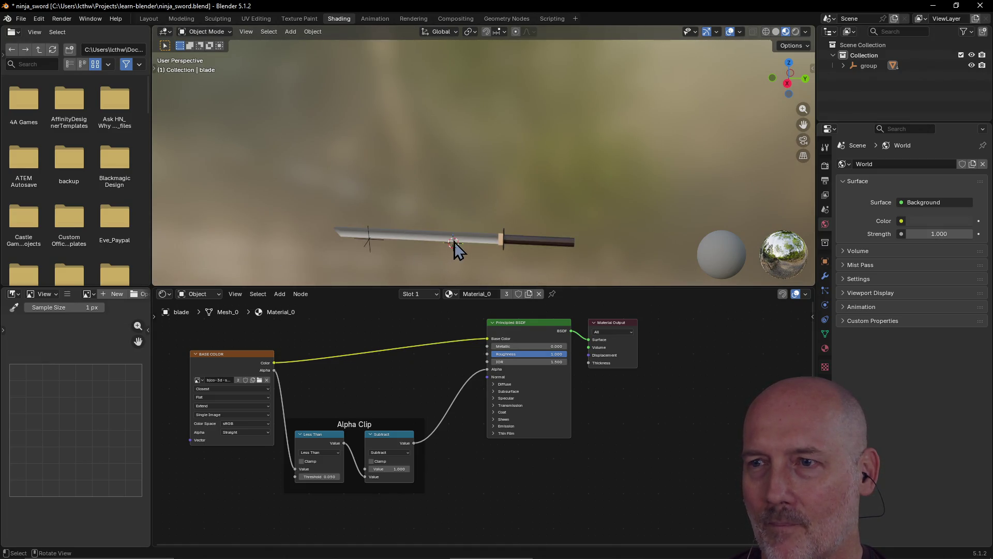
left_click(484, 237)
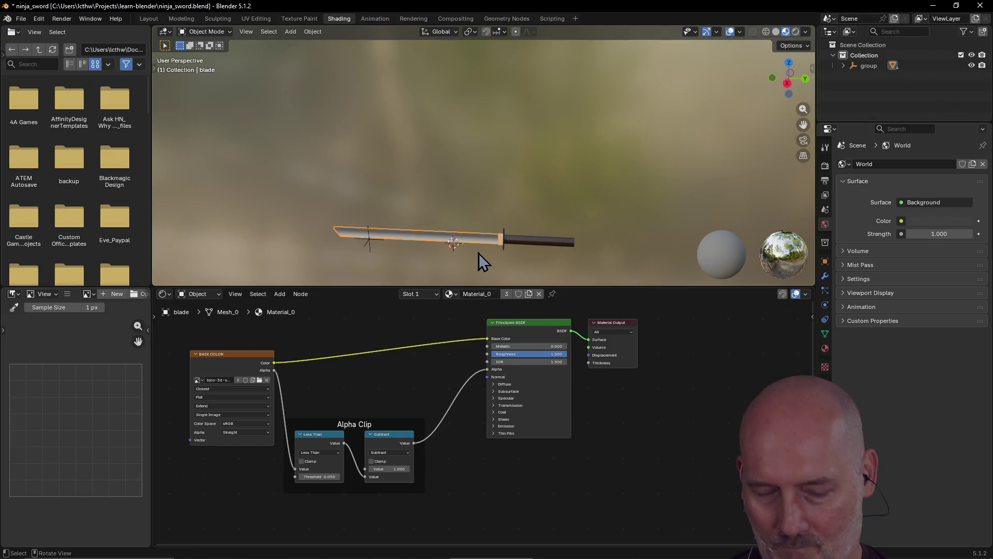
key("grave")
left_click(547, 288)
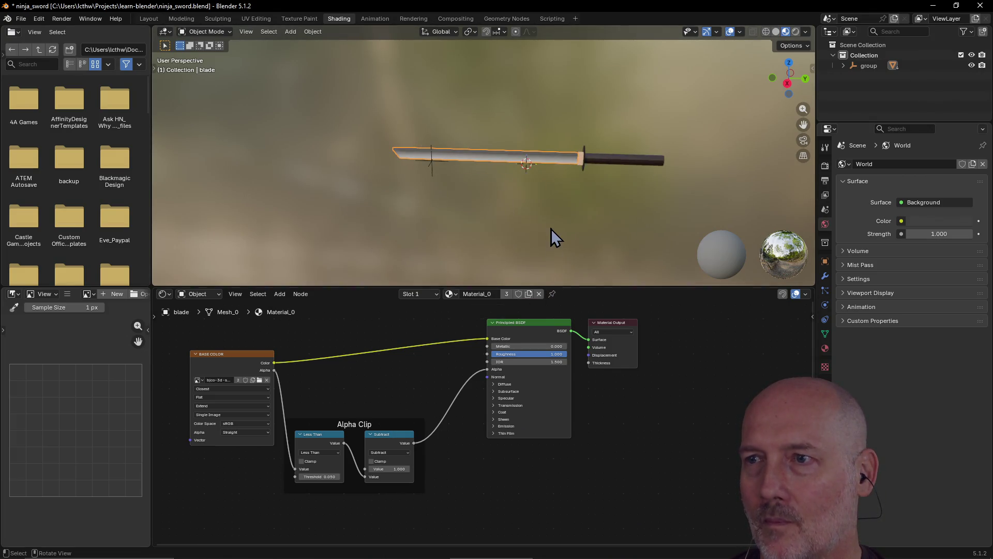
mouse_move(557, 213)
middle_mouse_down()
mouse_move(647, 205)
mouse_move(588, 214)
middle_mouse_up()
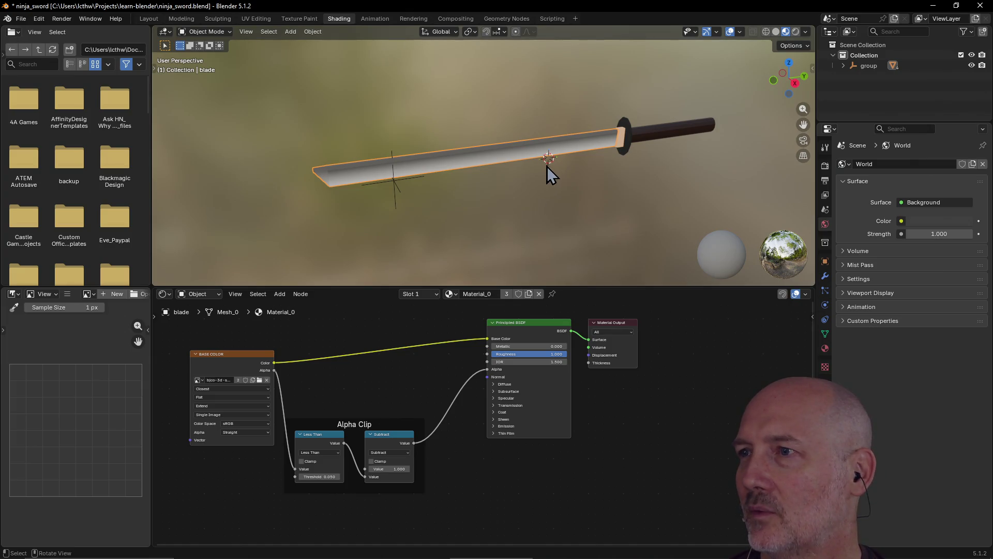
mouse_move(610, 171)
middle_mouse_down()
mouse_move(634, 169)
mouse_move(567, 181)
mouse_move(532, 162)
mouse_move(599, 166)
middle_mouse_up()
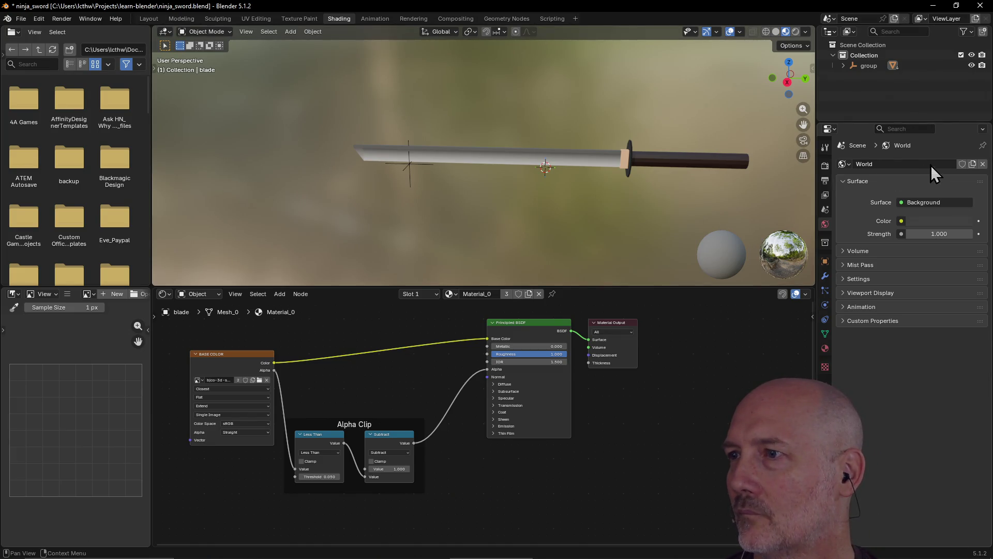
left_click(849, 164)
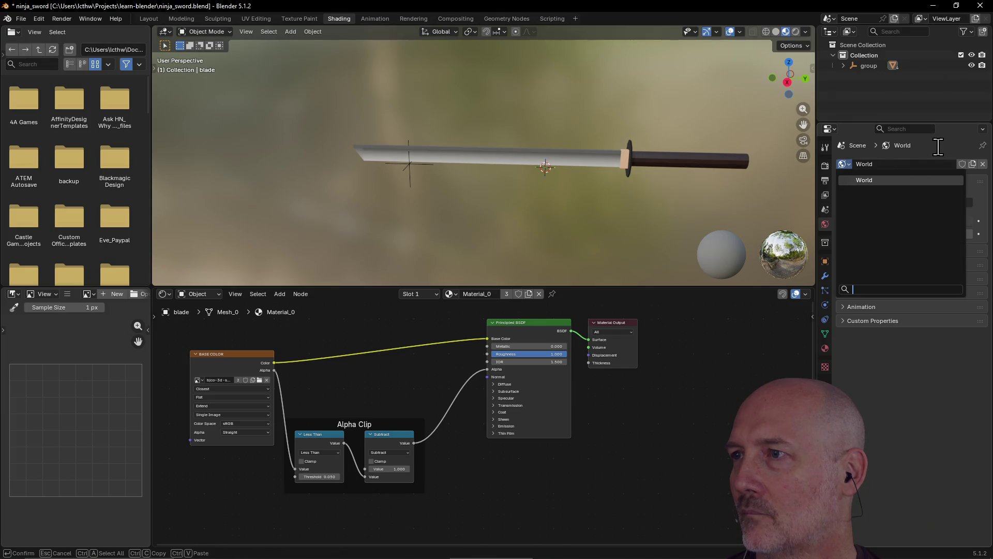
Step: Save ninja_sword.blend, review the sword from a few more angles, and close Blender
mouse_move(526, 208)
middle_mouse_down()
mouse_move(567, 230)
mouse_move(609, 214)
mouse_move(639, 228)
mouse_move(589, 194)
mouse_move(417, 210)
mouse_move(569, 212)
mouse_move(699, 191)
middle_mouse_up()
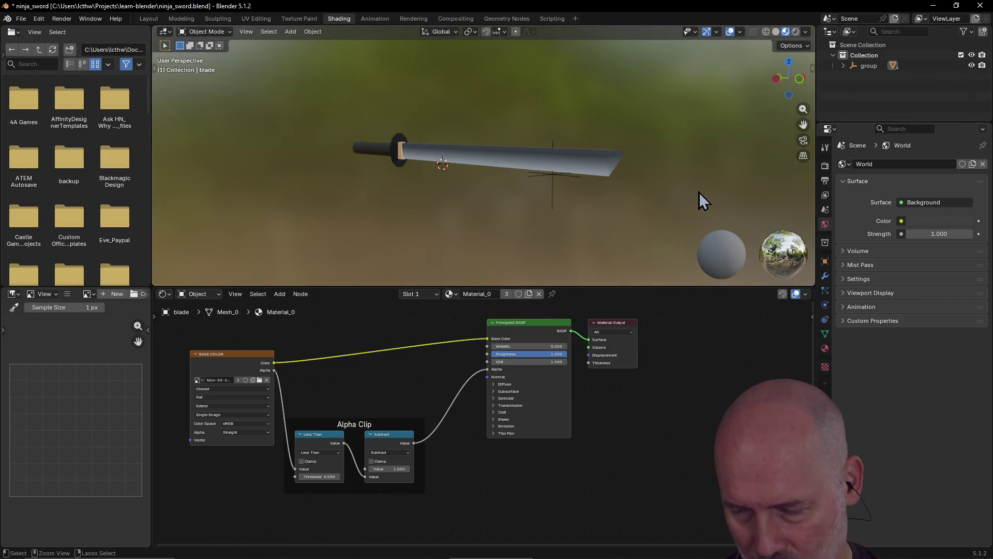
key("ctrl+s")
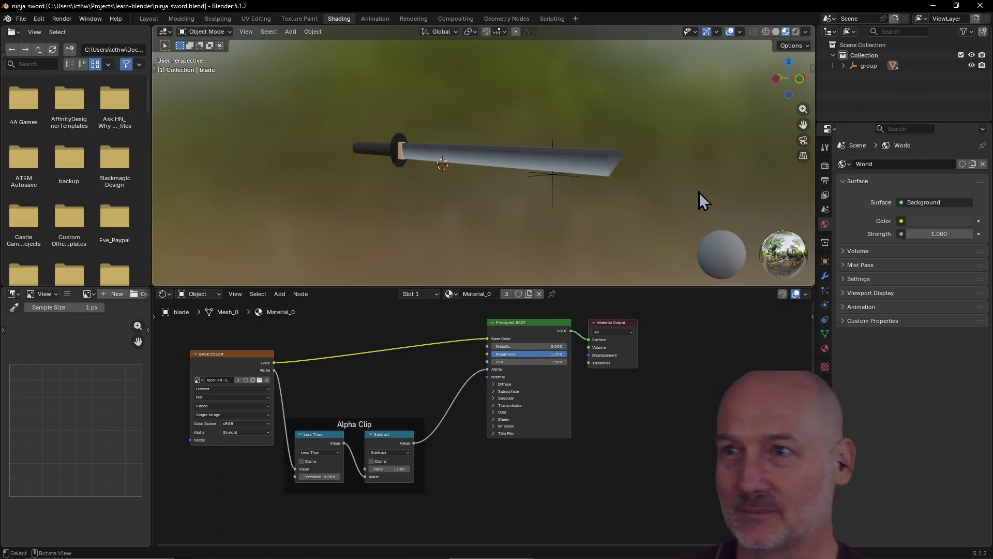
mouse_move(612, 178)
middle_mouse_down()
mouse_move(579, 200)
mouse_move(516, 181)
mouse_move(612, 179)
mouse_move(578, 154)
mouse_move(545, 169)
mouse_move(554, 122)
middle_mouse_up()
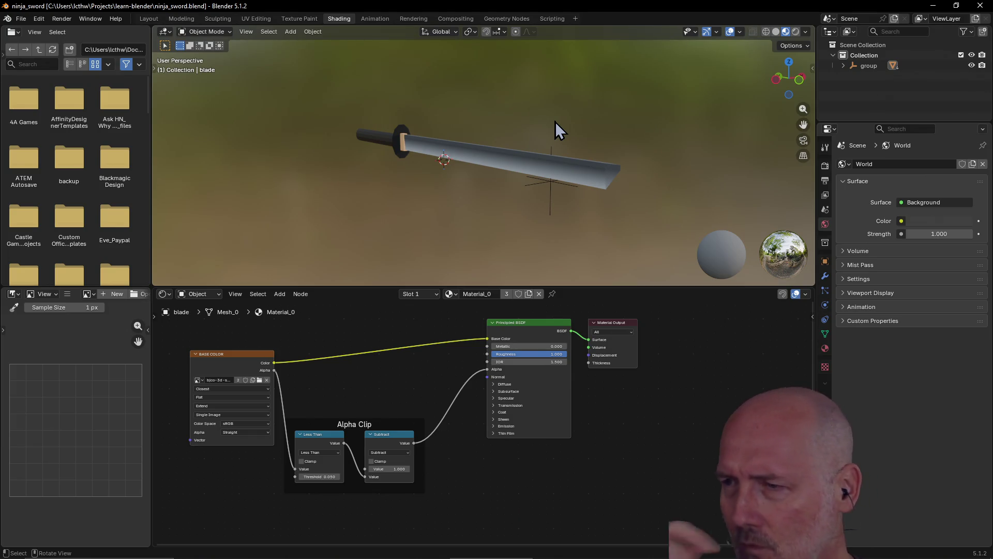
mouse_move(555, 124)
middle_mouse_down()
mouse_move(458, 166)
mouse_move(425, 154)
mouse_move(570, 129)
mouse_move(439, 154)
mouse_move(538, 162)
mouse_move(443, 163)
middle_mouse_up()
scroll(381, 154, "up", 1)
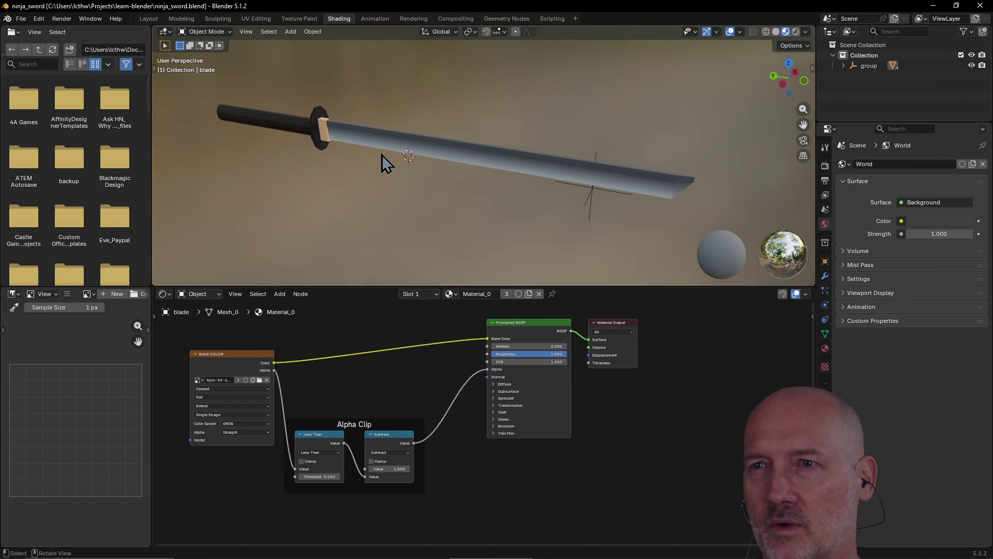
mouse_move(382, 156)
middle_mouse_down()
mouse_move(397, 154)
mouse_move(368, 152)
mouse_move(388, 133)
mouse_move(376, 171)
mouse_move(313, 184)
mouse_move(318, 171)
mouse_move(385, 195)
mouse_move(346, 197)
mouse_move(333, 177)
mouse_move(297, 191)
mouse_move(308, 187)
middle_mouse_up()
scroll(376, 178, "up", 3)
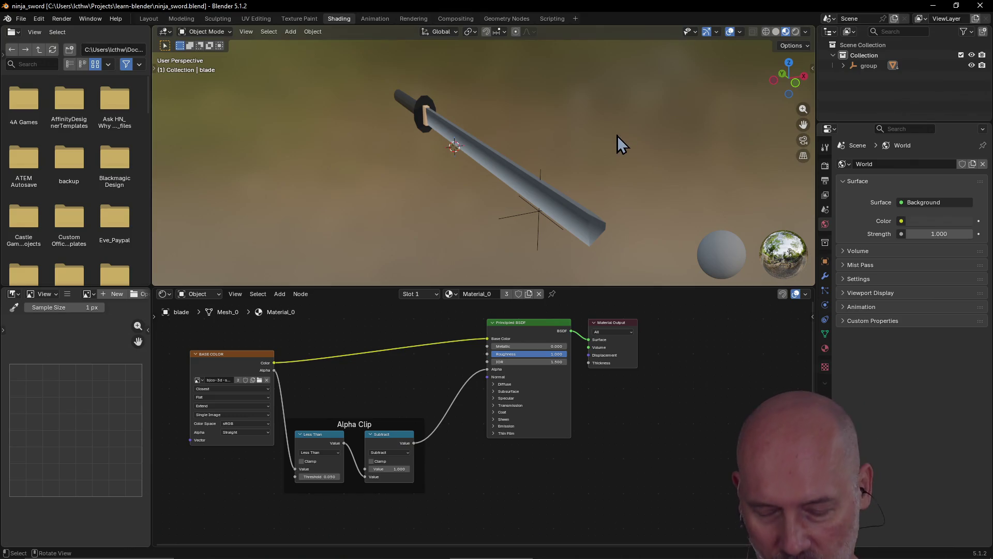
left_click(981, 10)
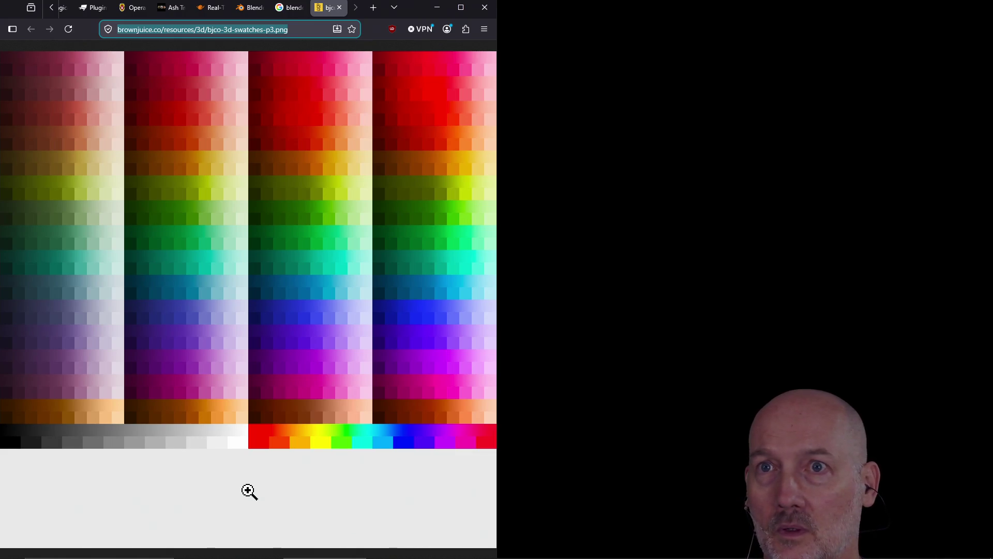
Step: Launch Blockbench from the Windows search using 'block'
key("super")
type("block")
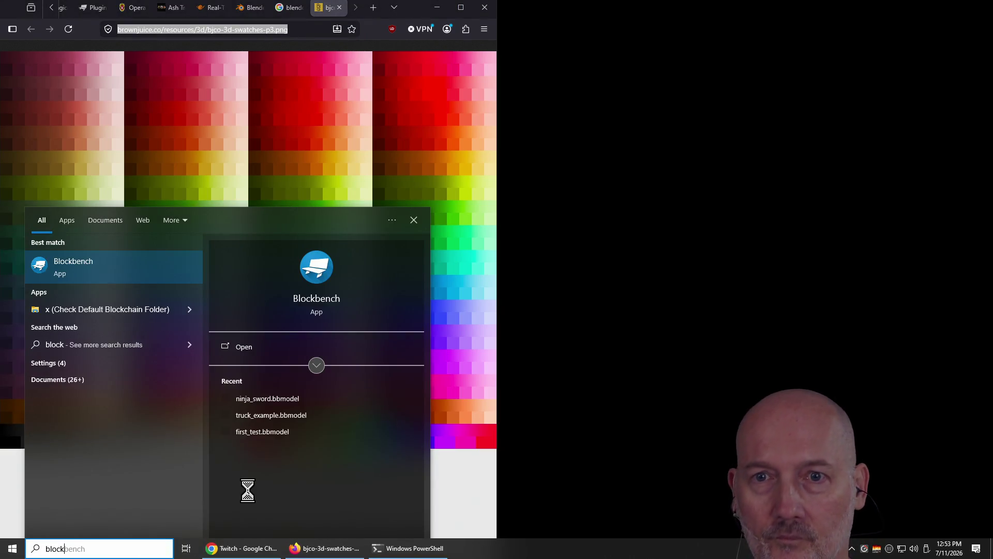
key("Return")
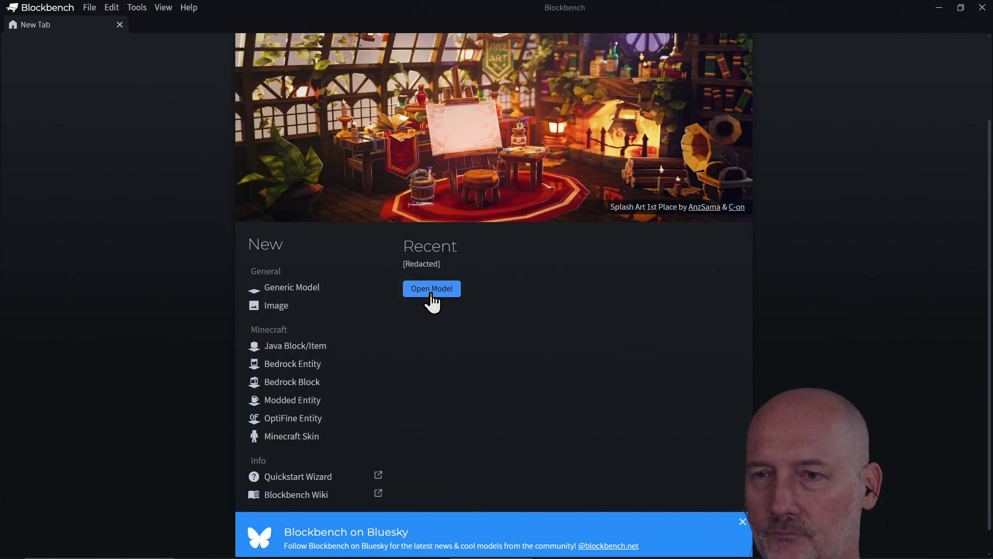
Step: Copy the learn-blockbench folder path from PowerShell and start opening a model in Blockbench
key("alt+Tab")
key("alt+Tab")
key("alt+Tab")
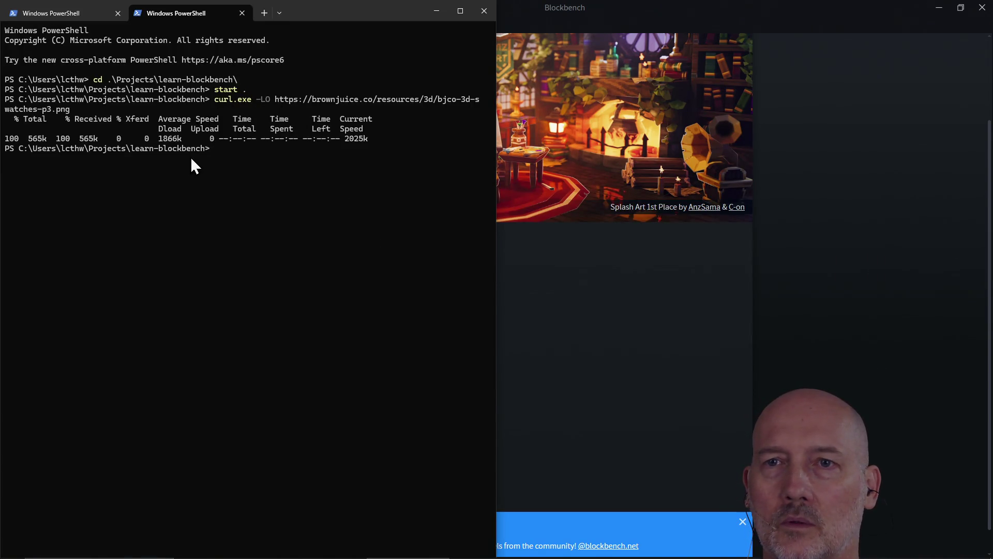
left_click_drag(202, 150, 60, 150)
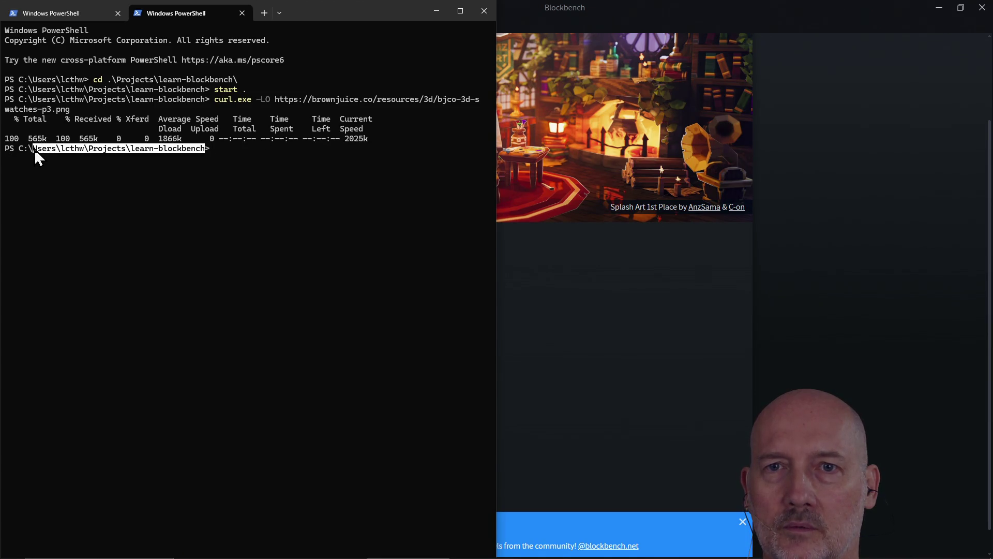
key("ctrl+c")
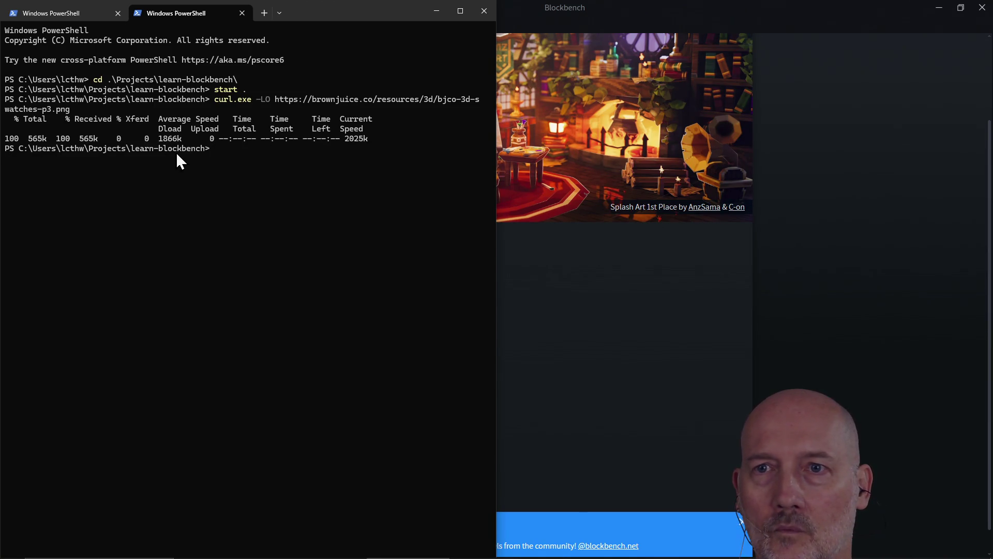
left_click_drag(205, 150, 79, 150)
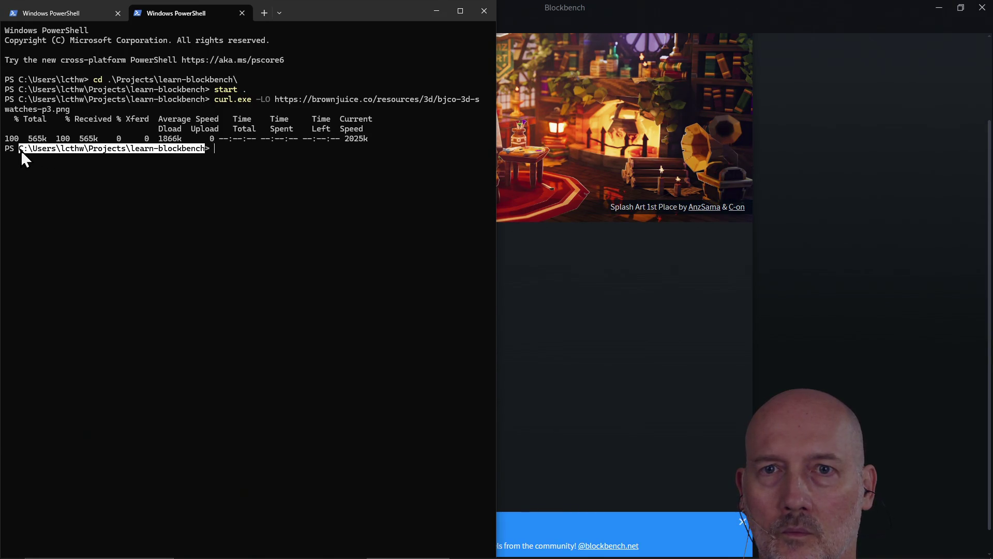
key("ctrl+c")
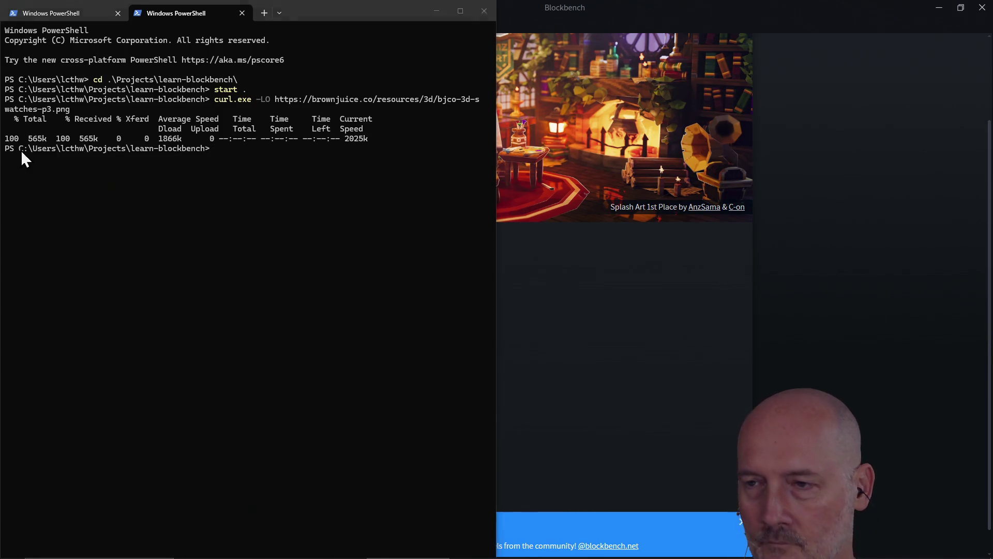
key("alt+Tab")
left_click(433, 293)
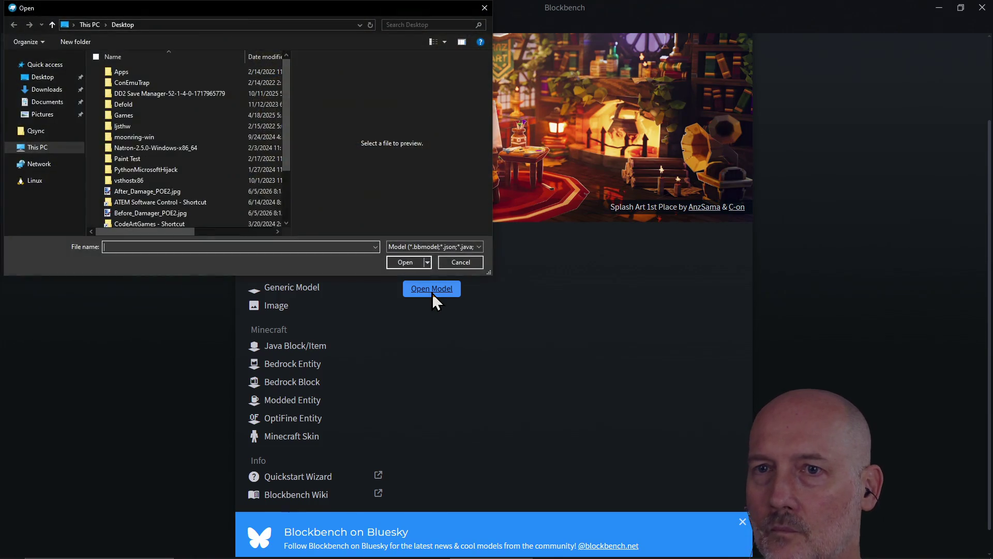
Step: Open ninja_sword.bbmodel from the learn-blockbench folder and orbit around the sword
key("ctrl+v")
key("Return")
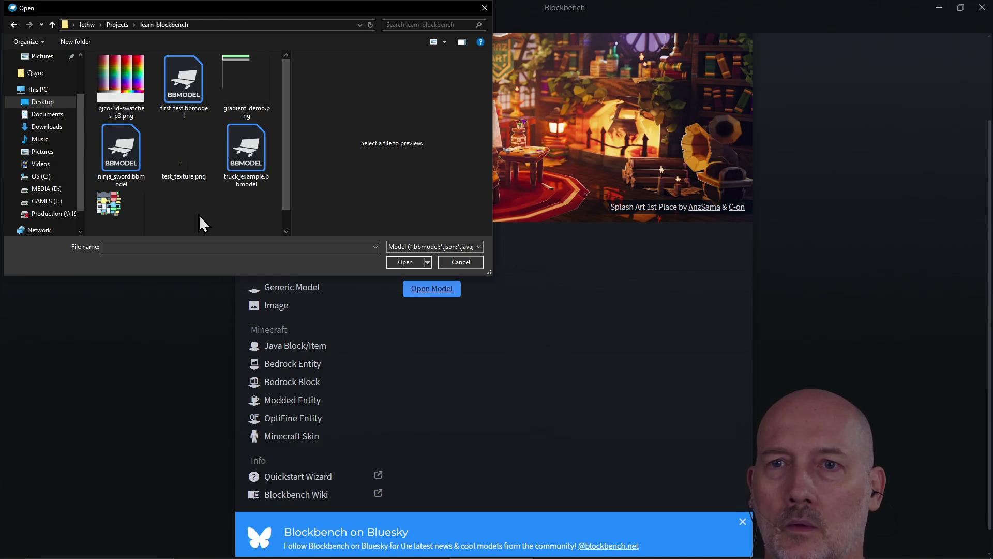
left_click(121, 150)
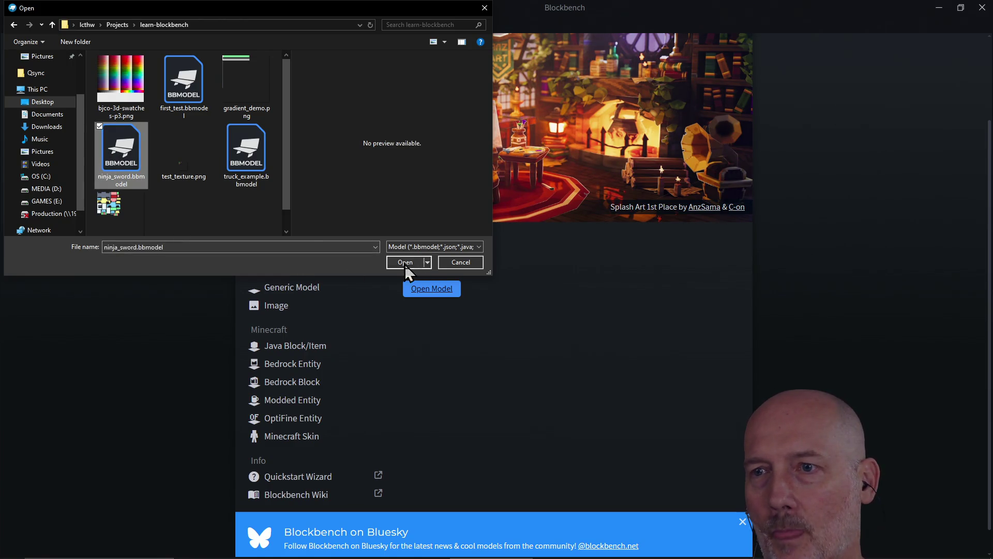
left_click(405, 266)
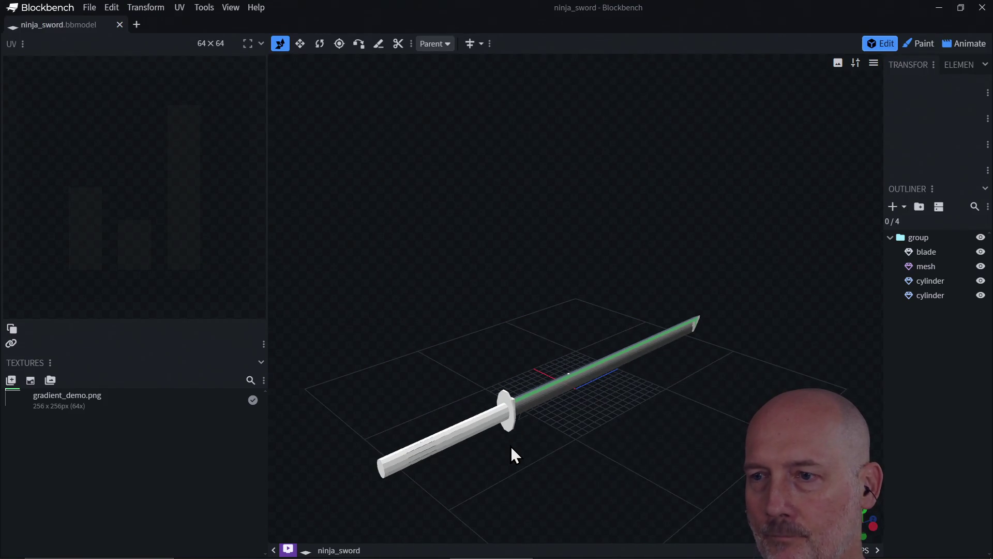
mouse_move(534, 470)
left_mouse_down()
mouse_move(514, 411)
mouse_move(567, 459)
mouse_move(559, 440)
mouse_move(483, 443)
mouse_move(507, 458)
mouse_move(484, 406)
mouse_move(567, 463)
mouse_move(522, 455)
mouse_move(673, 455)
mouse_move(651, 444)
mouse_move(693, 458)
mouse_move(484, 453)
mouse_move(485, 443)
left_mouse_up()
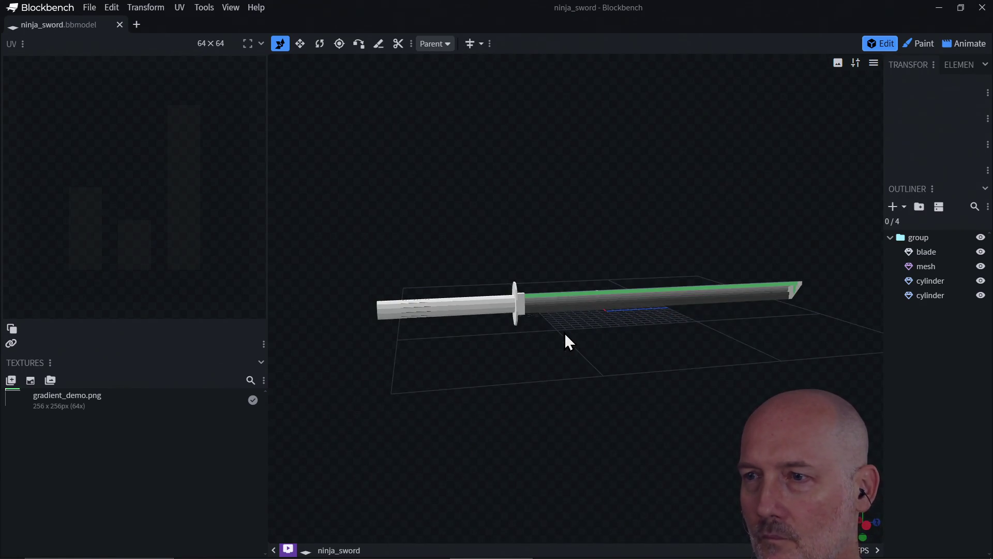
mouse_move(565, 334)
left_mouse_down()
mouse_move(587, 379)
mouse_move(543, 399)
mouse_move(607, 390)
mouse_move(607, 370)
mouse_move(632, 366)
mouse_move(589, 377)
left_mouse_up()
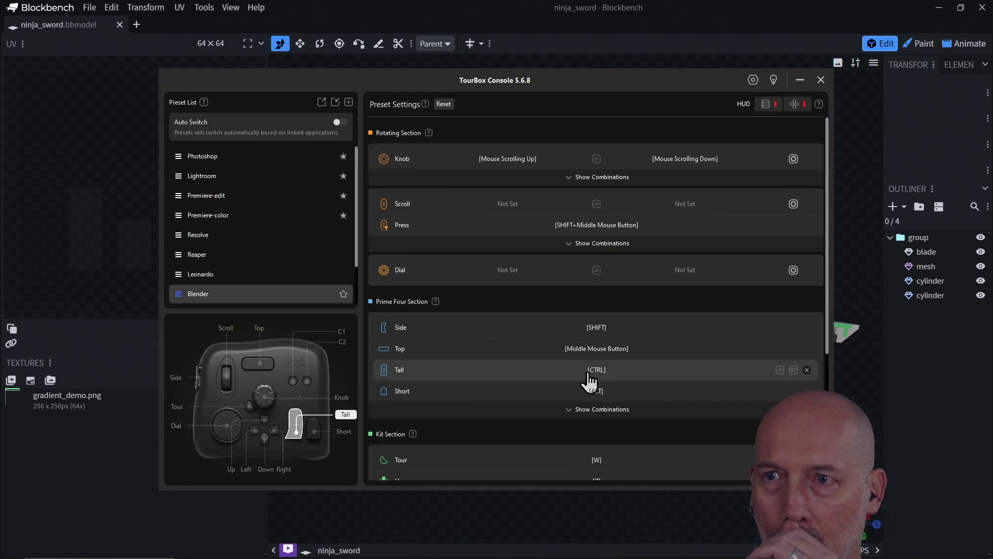
scroll(245, 273, "down", 2)
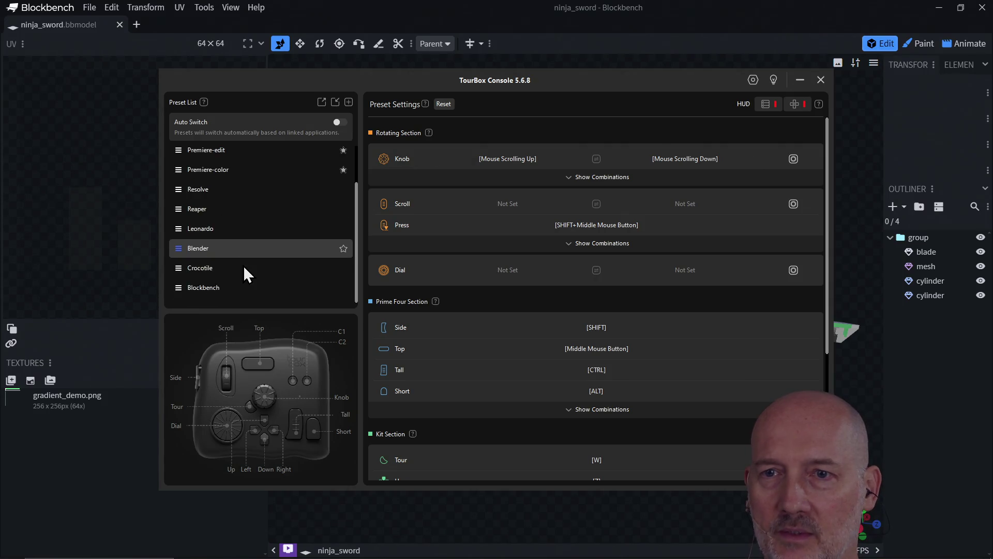
Step: Set the TourBox preset to Blockbench and close the TourBox console
left_click(203, 287)
left_click(779, 105)
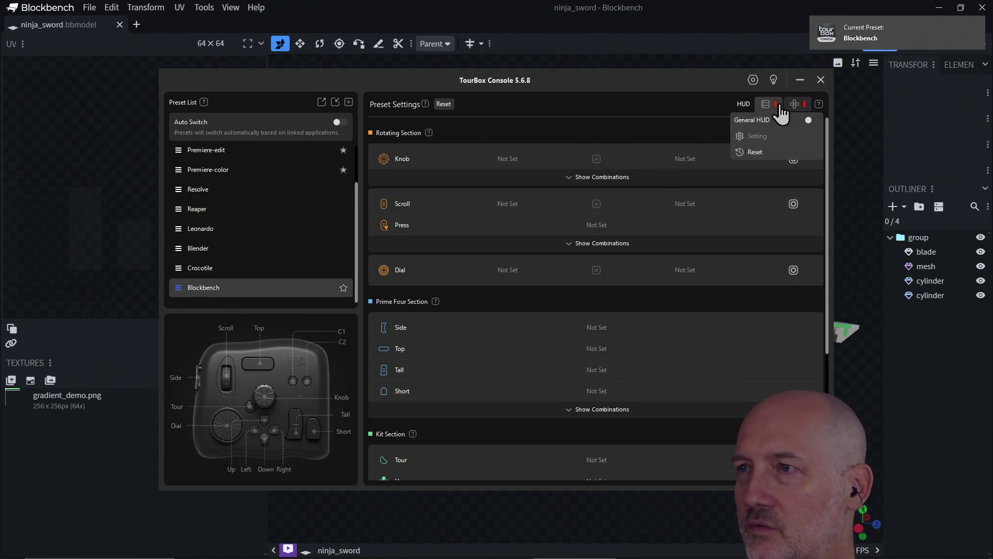
left_click(818, 81)
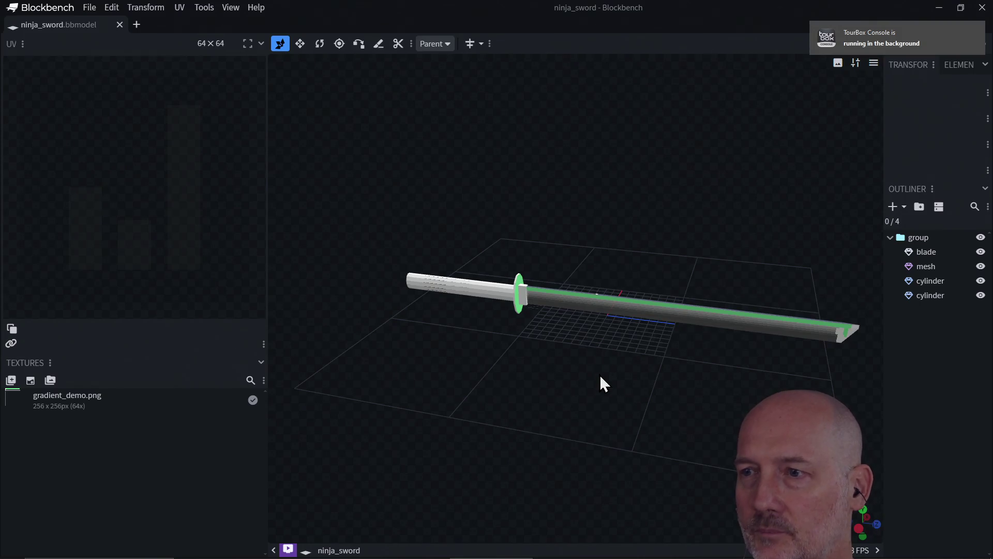
Step: Import bjco-3d-swatches-p3.png from the learn-blockbench folder as a second texture
mouse_move(600, 374)
left_mouse_down()
mouse_move(657, 358)
mouse_move(662, 368)
mouse_move(536, 387)
mouse_move(542, 367)
mouse_move(666, 360)
mouse_move(715, 372)
left_mouse_up()
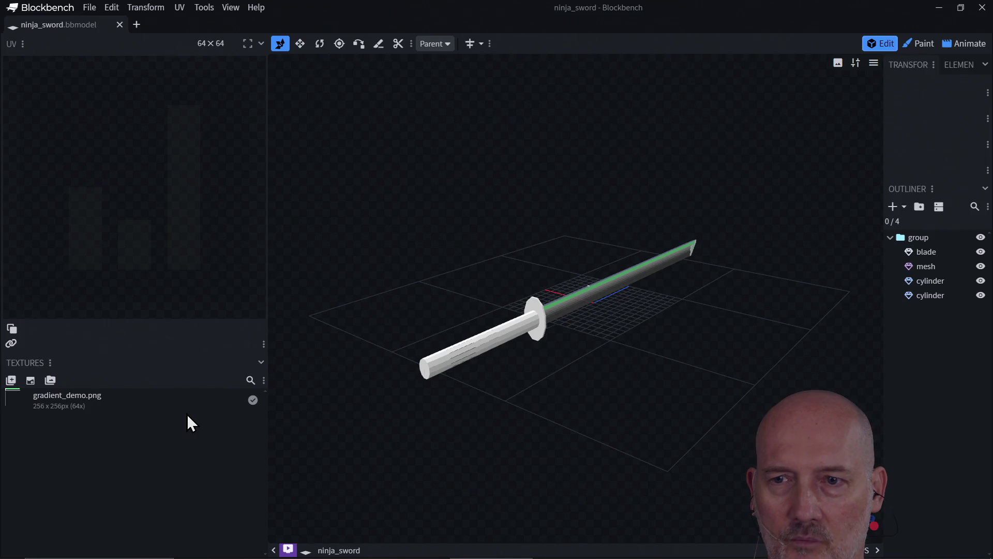
left_click(107, 401)
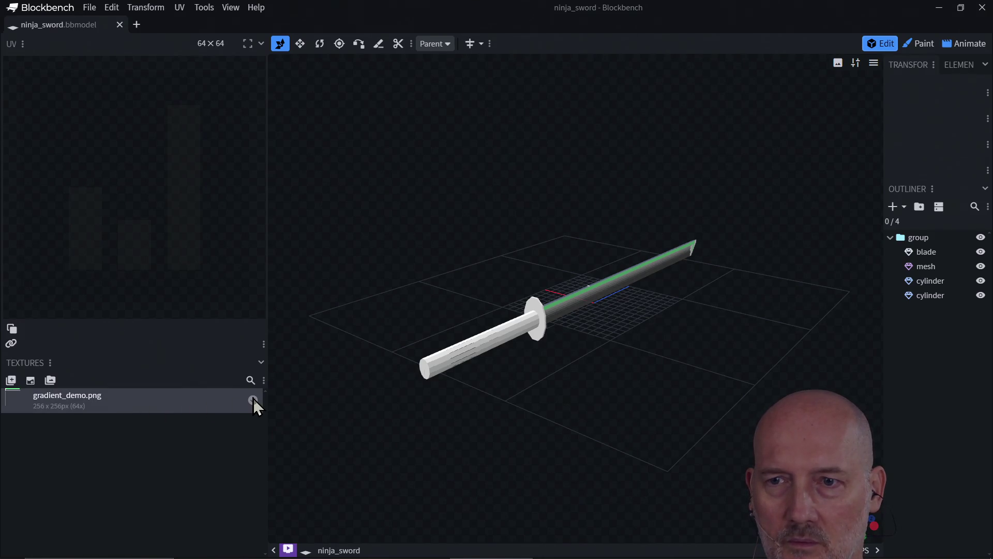
left_click(11, 381)
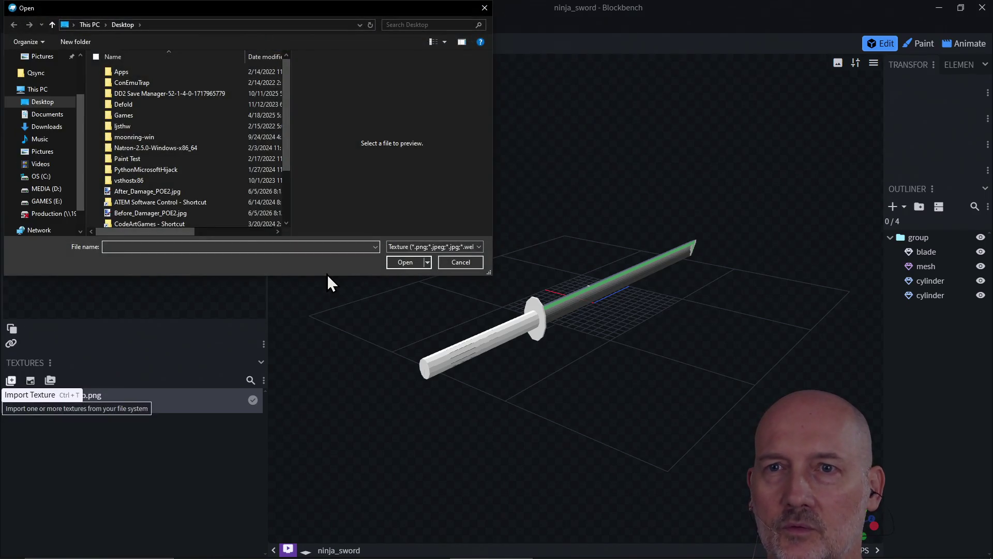
key("ctrl+v")
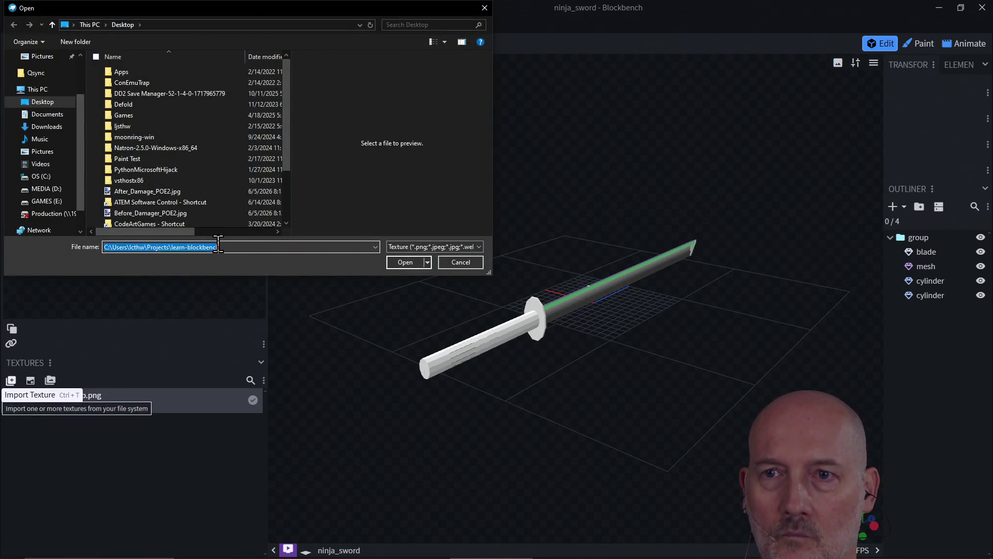
key("Return")
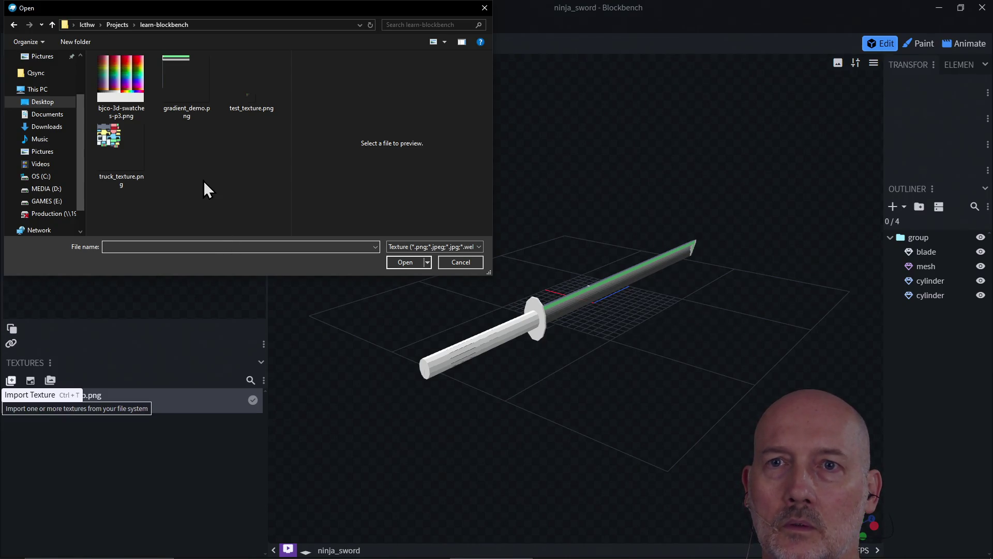
left_click(121, 85)
left_click(405, 263)
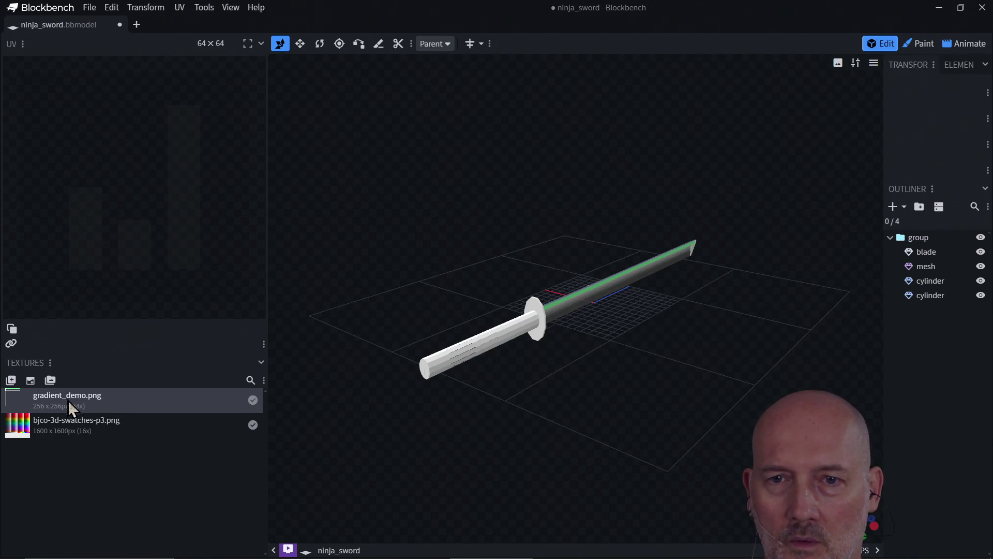
Step: Open and close gradient_demo.png's texture properties without changing anything
double_click(253, 402)
key("Escape")
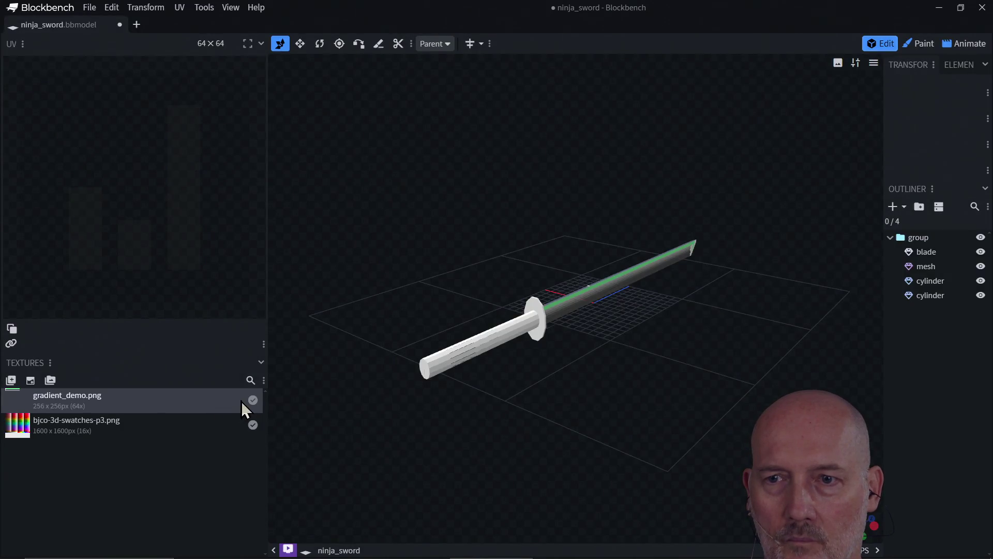
double_click(251, 400)
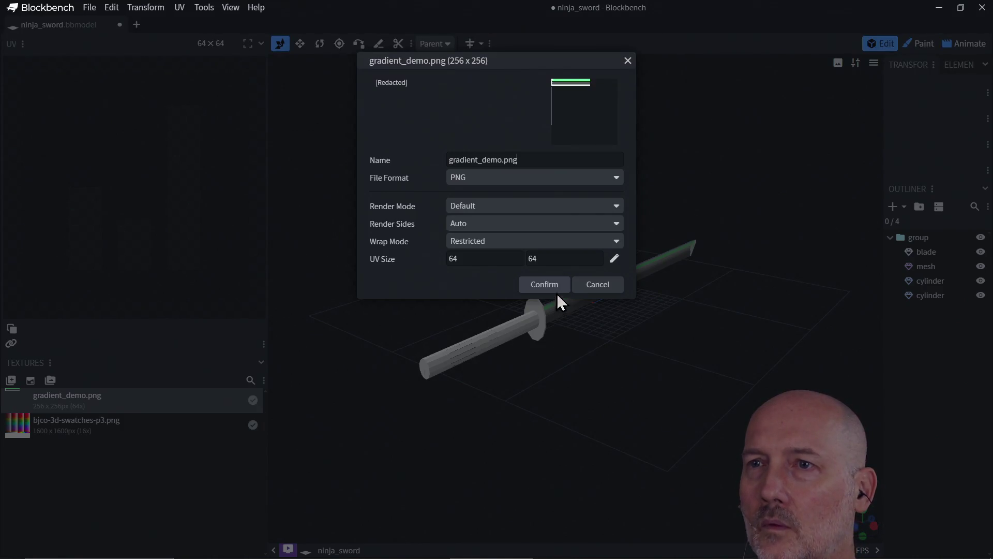
left_click(594, 286)
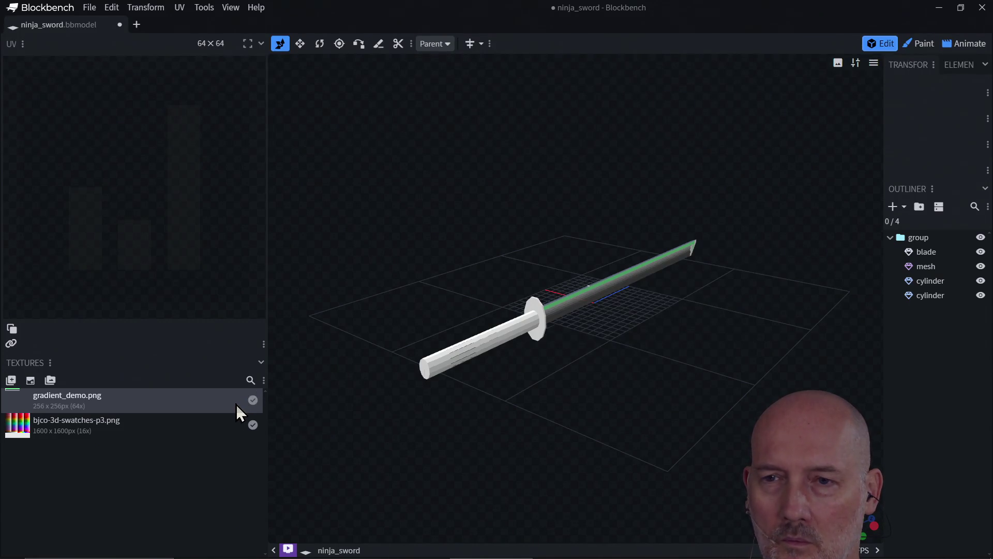
Step: Delete gradient_demo.png from the Textures panel and switch to the Paint workspace
right_click(234, 404)
left_click(251, 380)
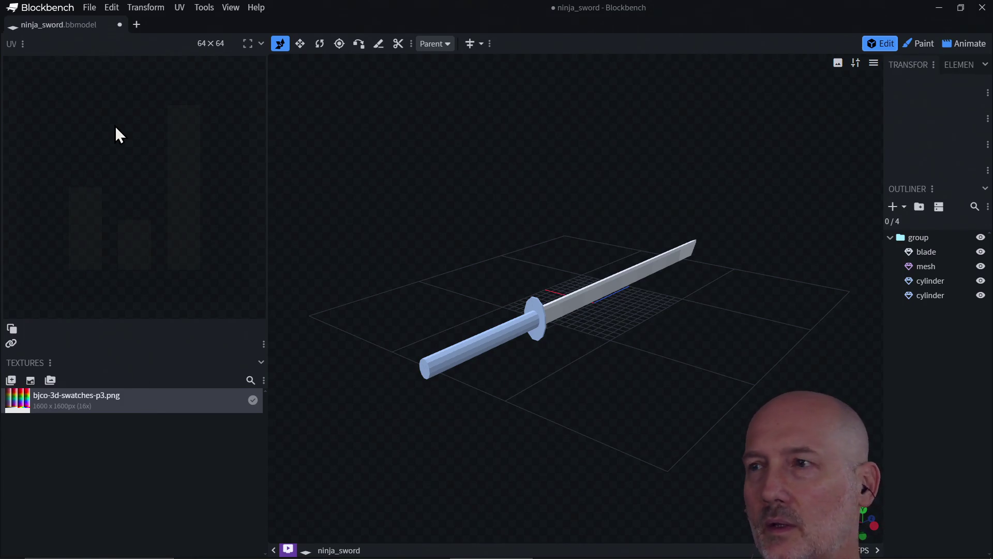
left_click(924, 46)
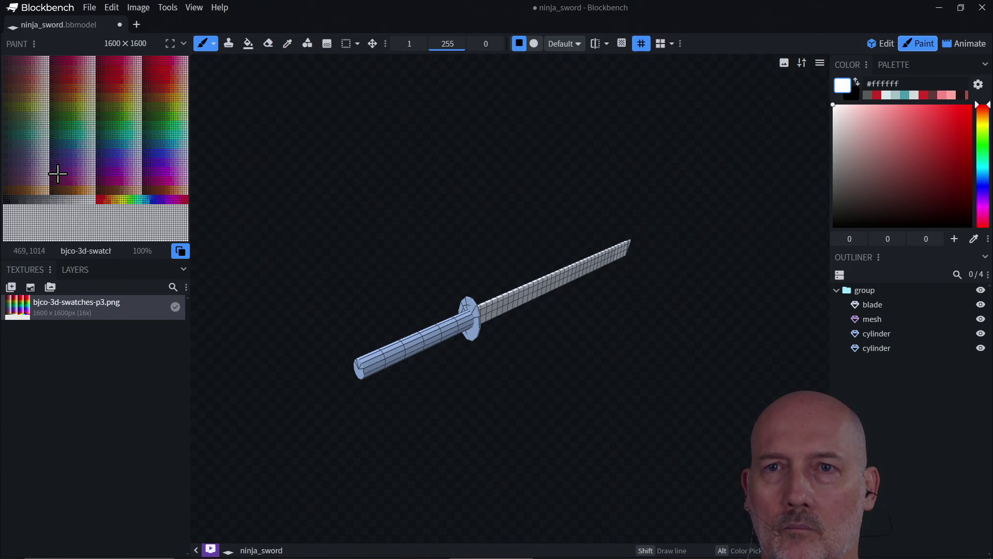
Step: Assign bjco-3d-swatches-p3.png to the handle and guard cylinders
left_click(393, 353)
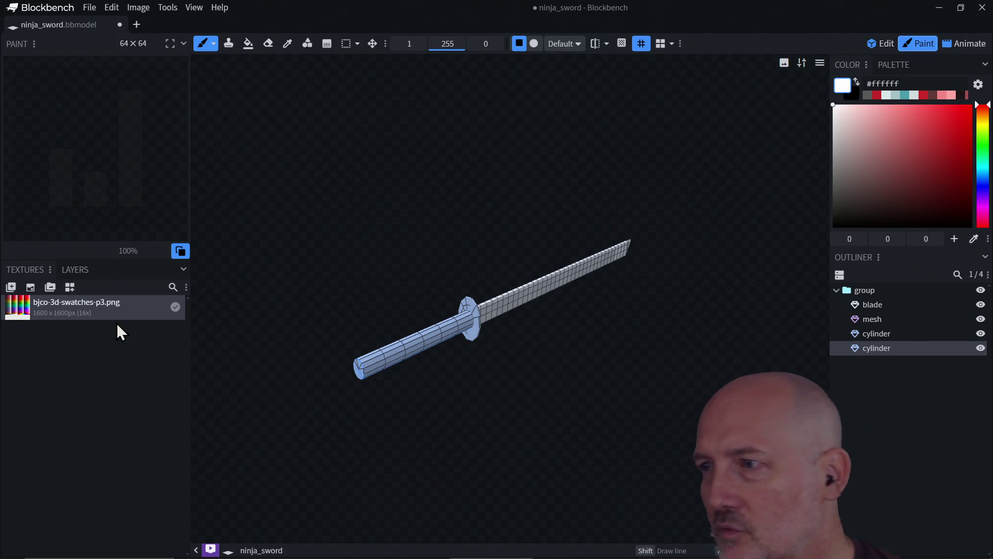
right_click(877, 350)
mouse_move(894, 390)
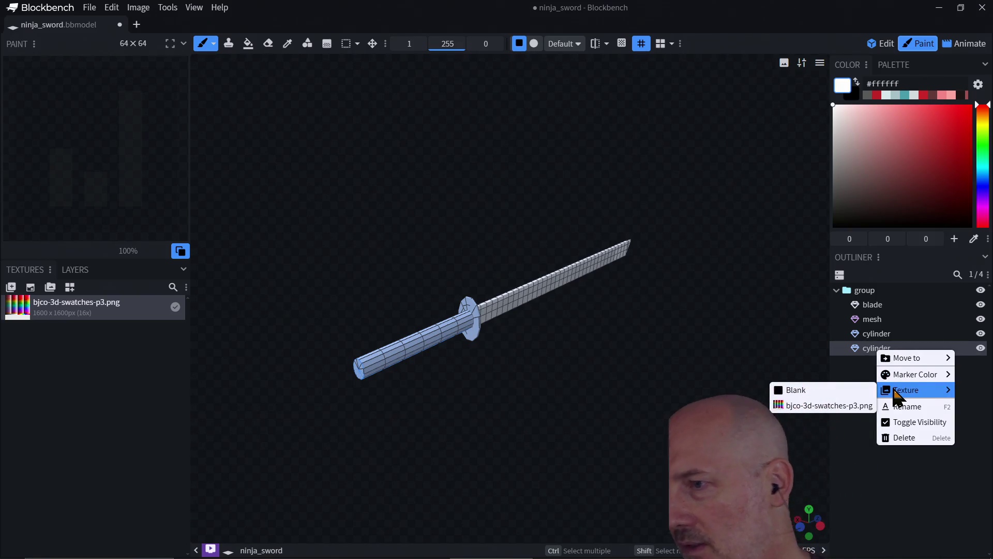
left_click(846, 407)
left_click(862, 336)
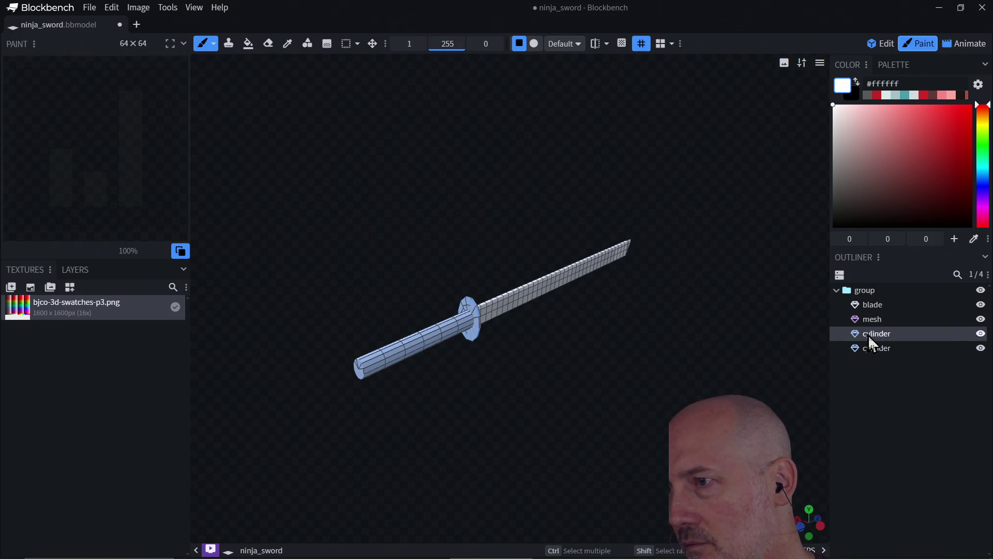
right_click(869, 342)
mouse_move(890, 379)
left_click(843, 392)
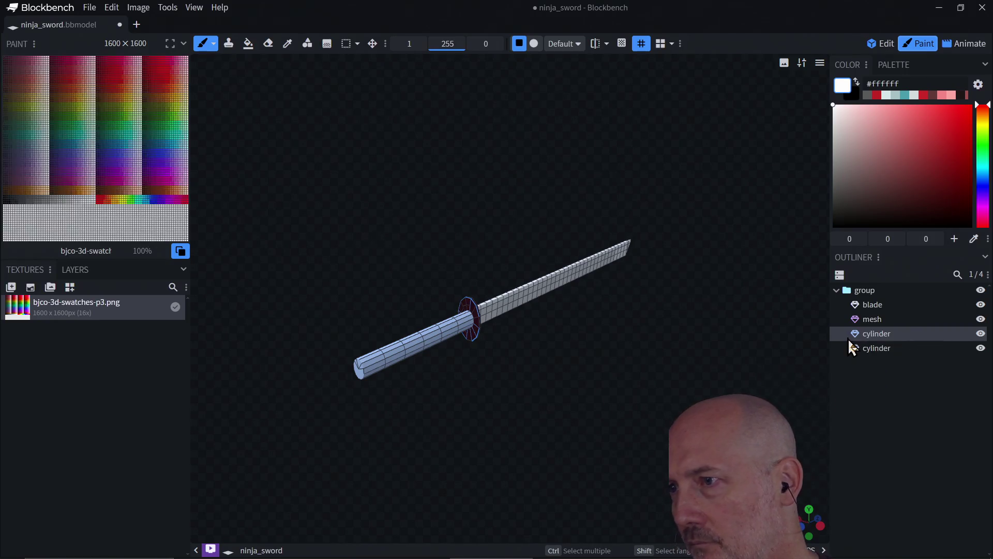
Step: Assign the swatch texture to the mesh part and the blade
right_click(862, 321)
mouse_move(890, 360)
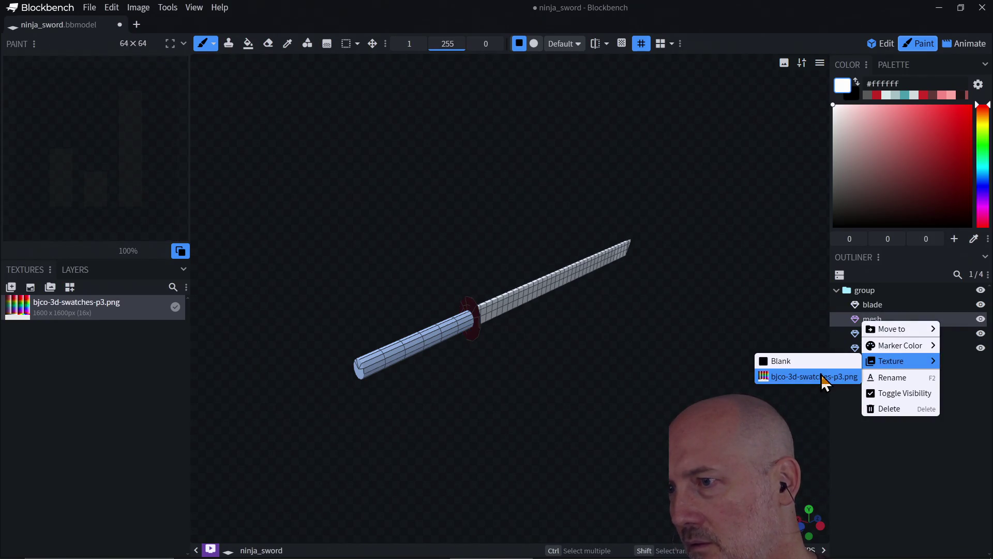
left_click(823, 378)
right_click(854, 305)
mouse_move(873, 346)
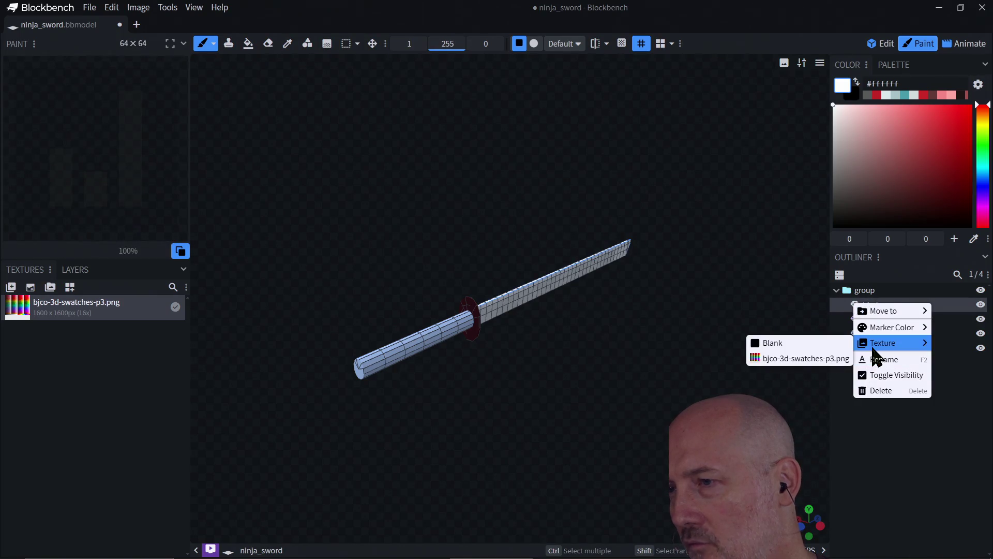
left_click(833, 358)
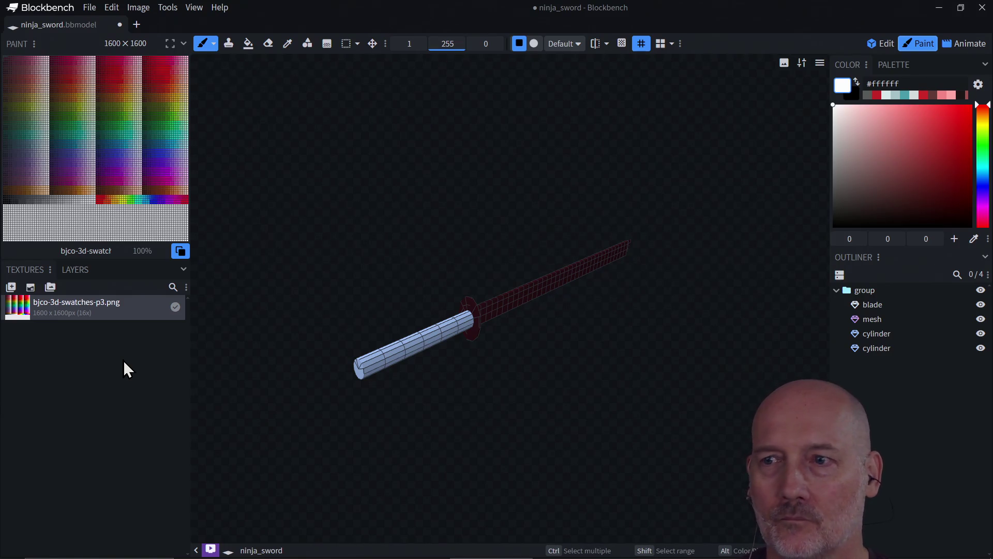
Step: Select the blade and turn off the UV overlay on the texture
left_click(530, 297)
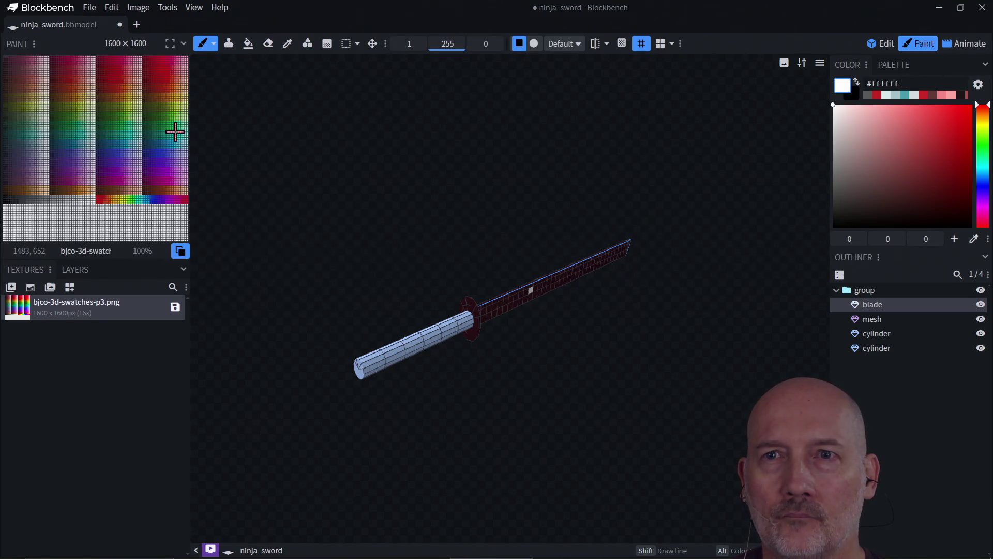
left_click(179, 253)
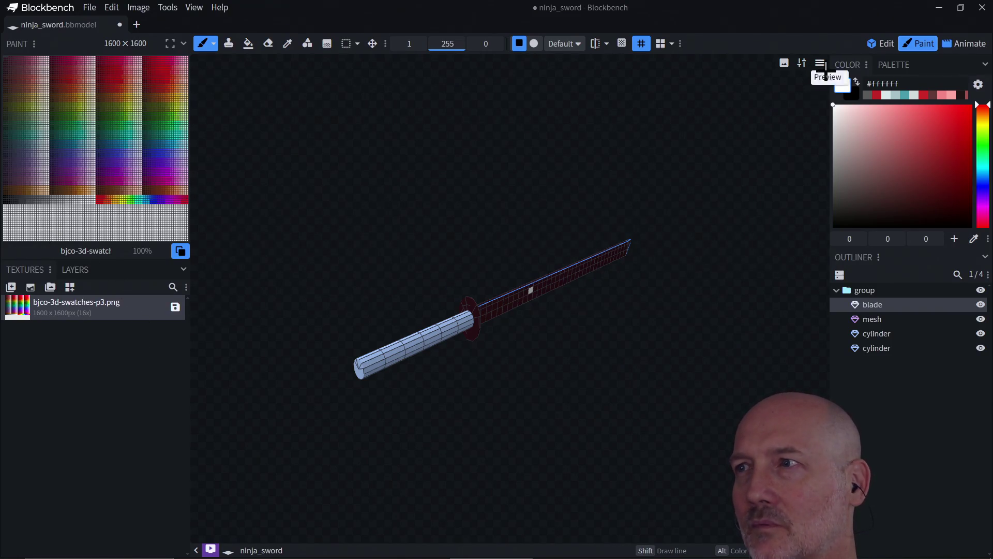
left_click(874, 45)
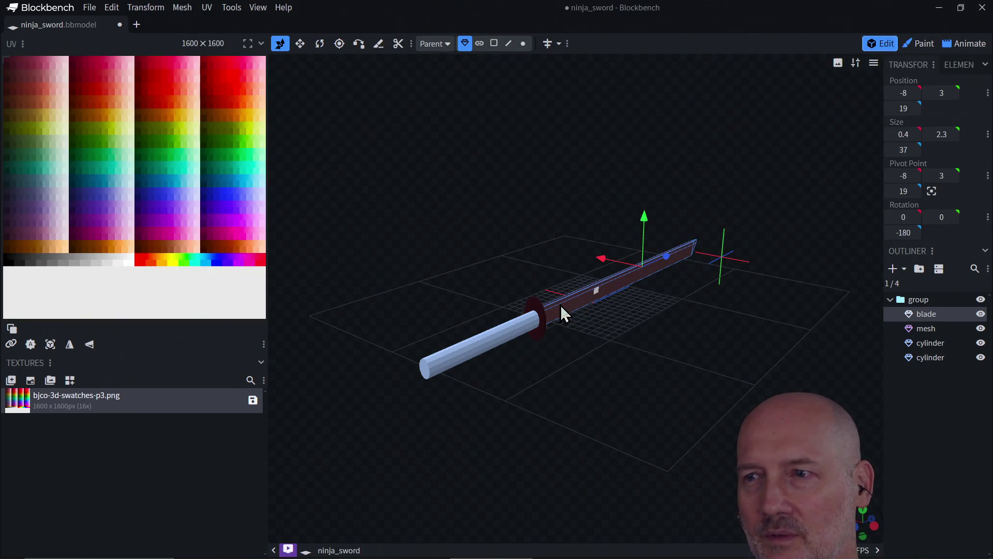
Step: Give the handle cylinder the bjco-3d-swatches-p3.png texture, checking the blade and guard afterward
left_click(492, 340)
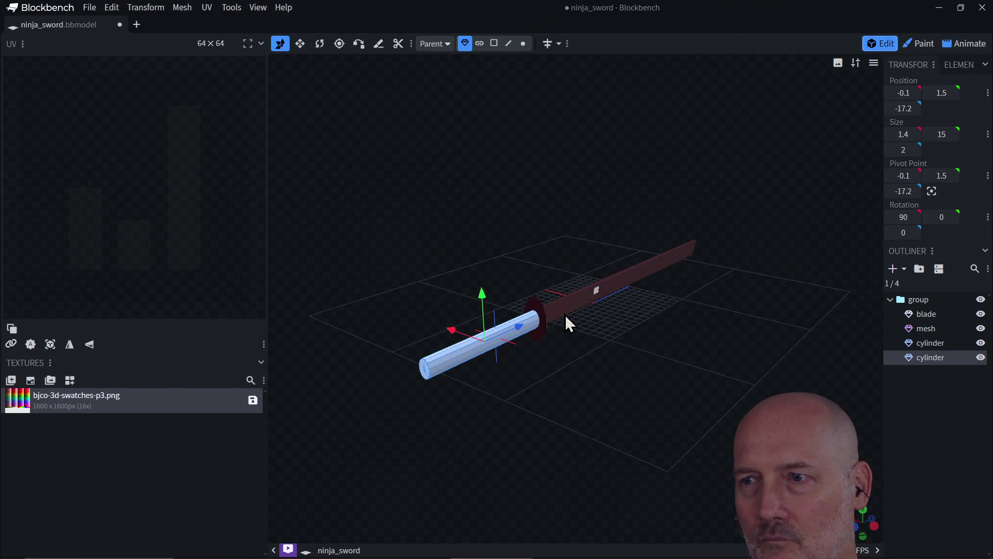
left_click(573, 310)
left_click(500, 336)
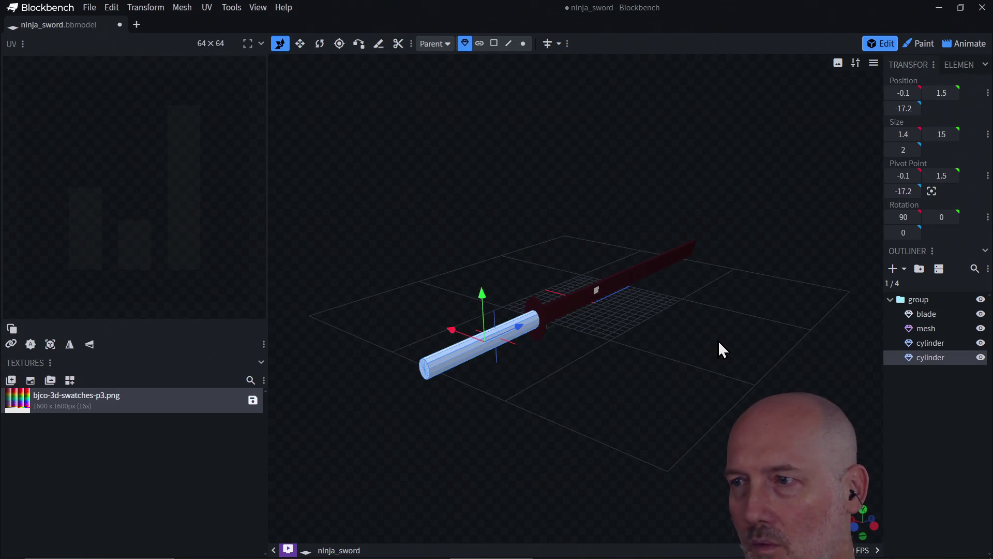
right_click(936, 358)
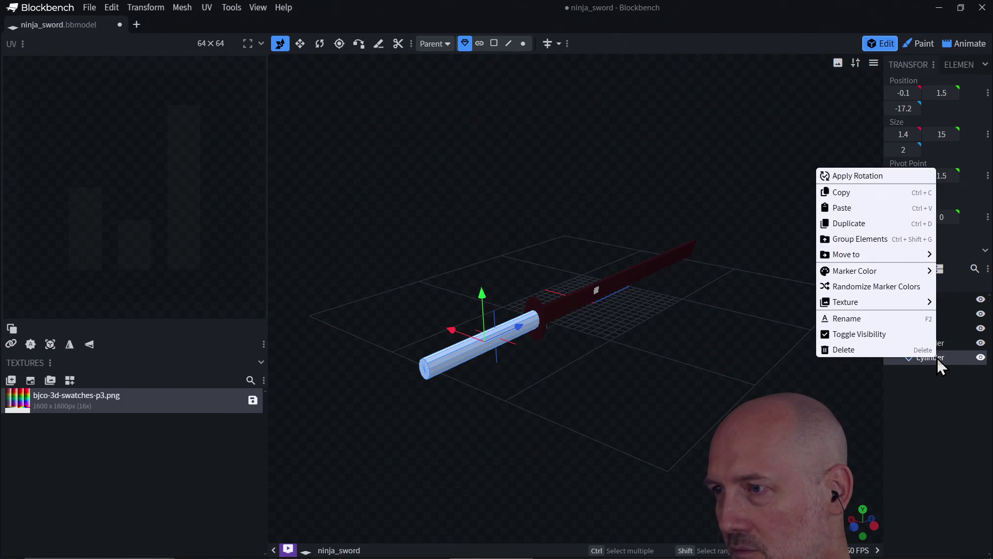
mouse_move(891, 305)
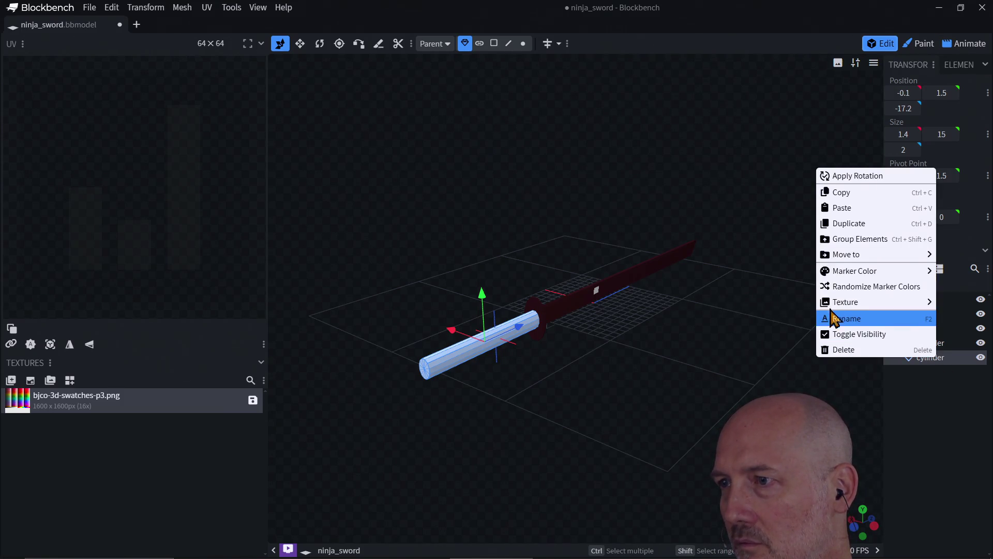
left_click(781, 324)
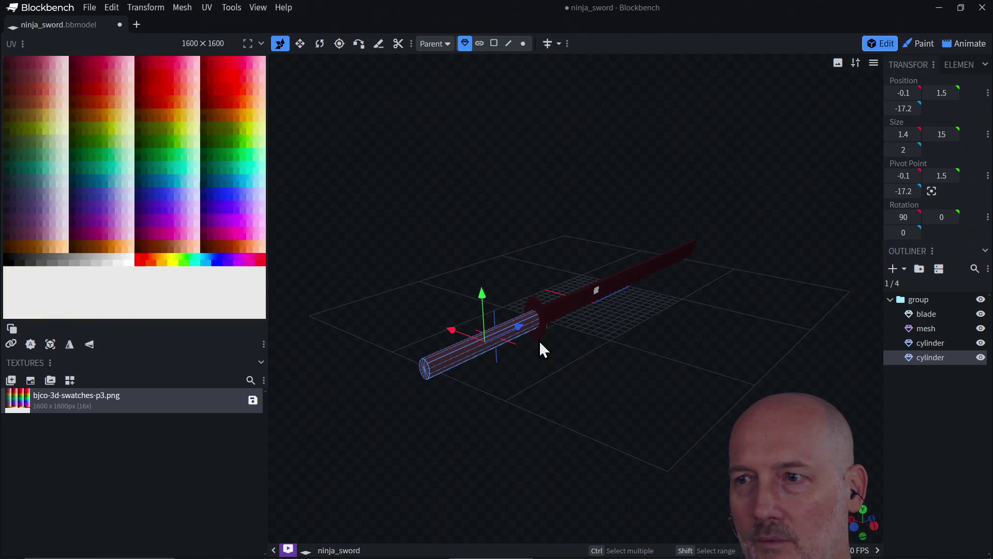
left_click(542, 322)
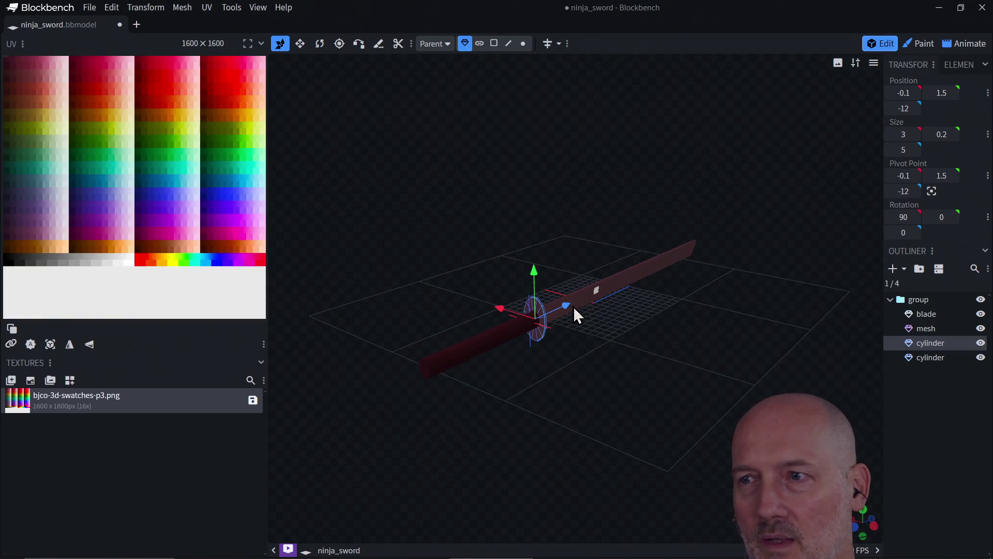
left_click(580, 303)
left_click(488, 337)
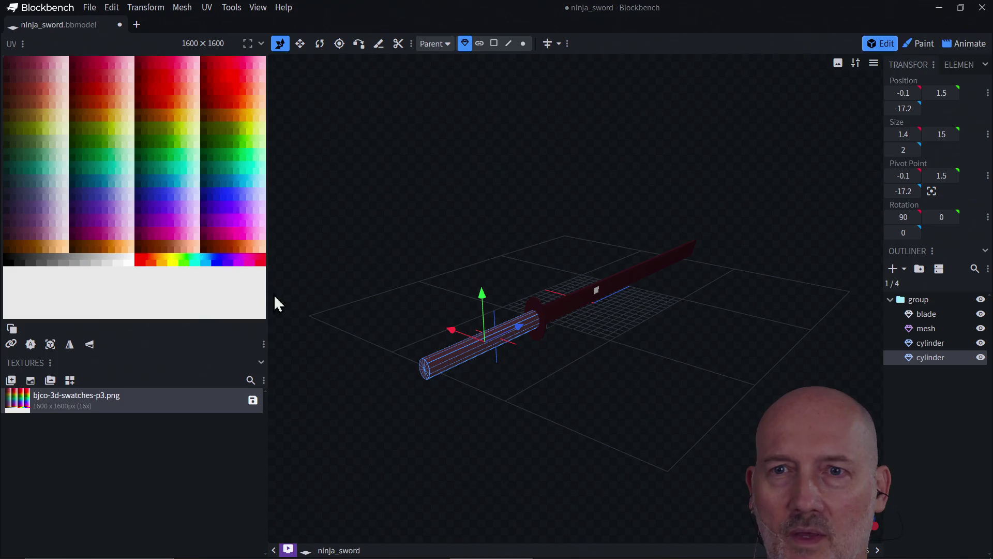
Step: Zoom into the swatch texture in the UV editor and select the blade element
right_click(76, 118)
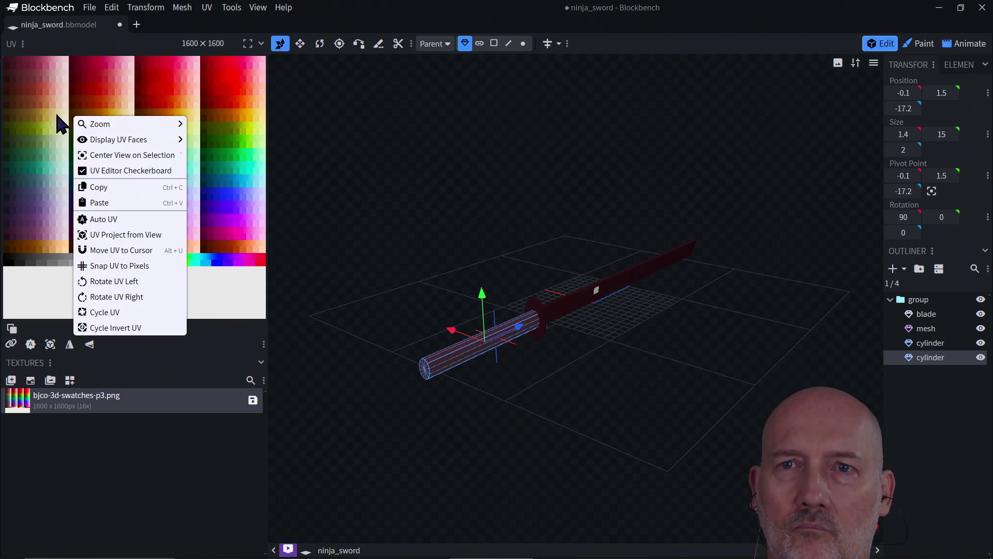
mouse_move(109, 124)
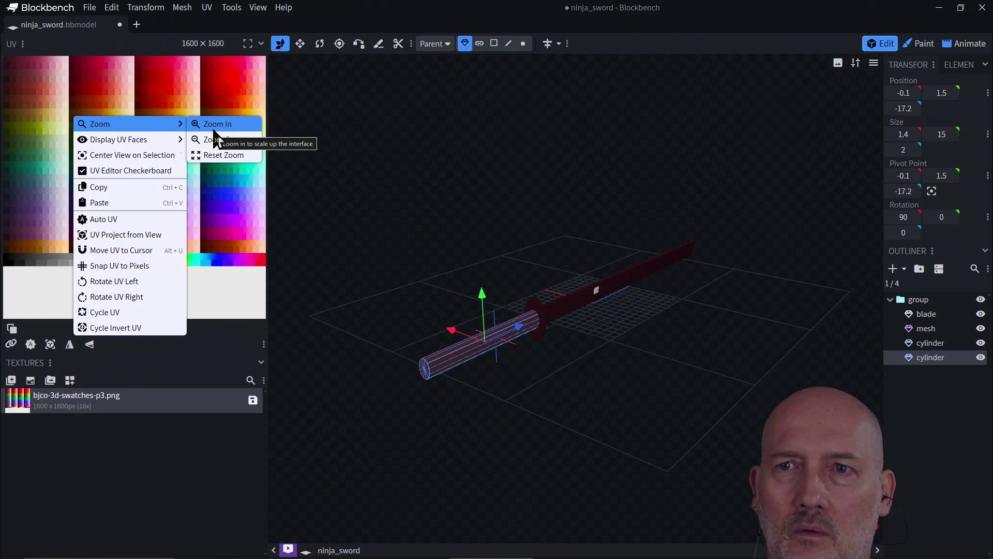
left_click(214, 129)
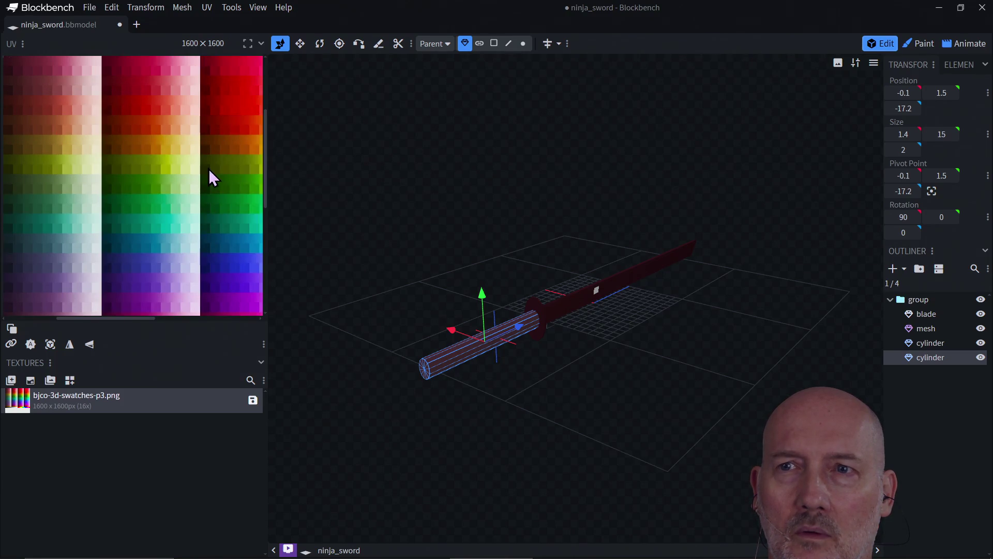
mouse_move(265, 176)
left_mouse_down()
mouse_move(268, 117)
mouse_move(270, 174)
left_mouse_up()
mouse_move(104, 319)
left_mouse_down()
mouse_move(45, 319)
mouse_move(76, 318)
mouse_move(67, 318)
left_mouse_up()
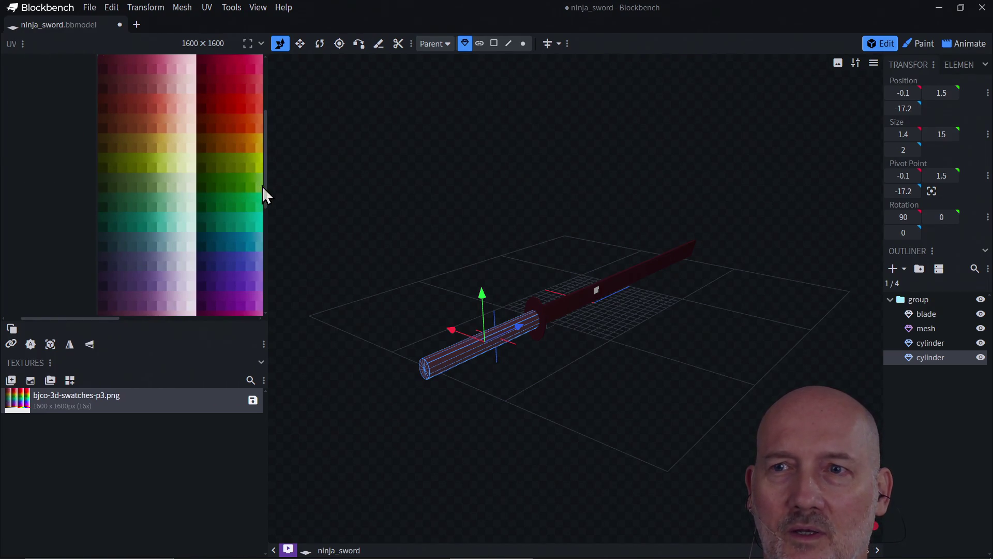
left_click_drag(262, 187, 235, 172)
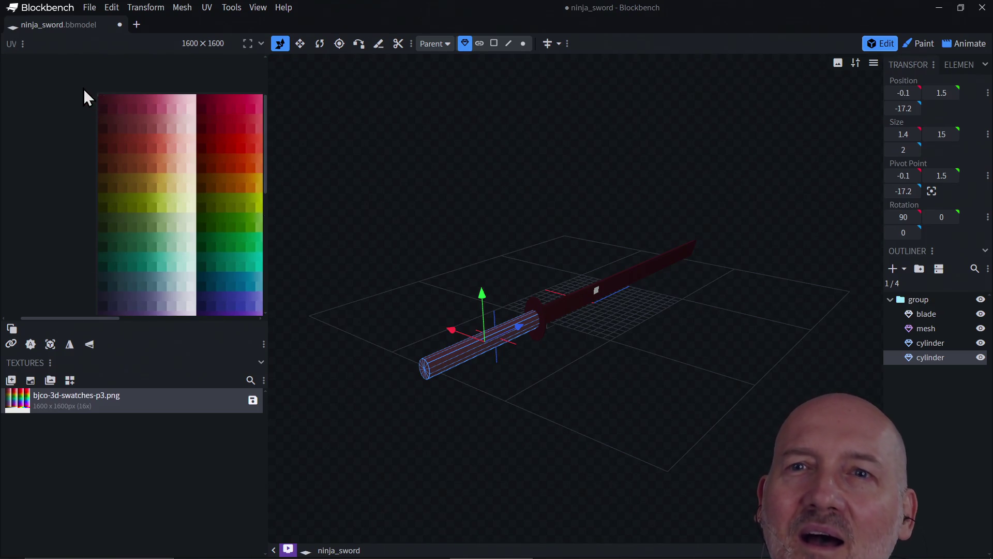
left_click(102, 98)
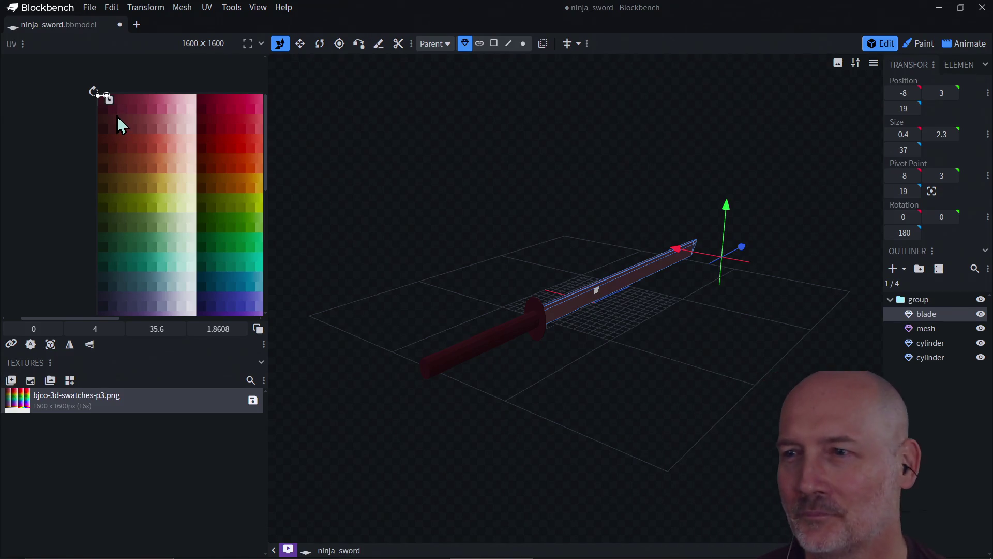
Step: With the handle cylinder selected, reset the UV editor zoom so the texture fills the panel
left_click(479, 349)
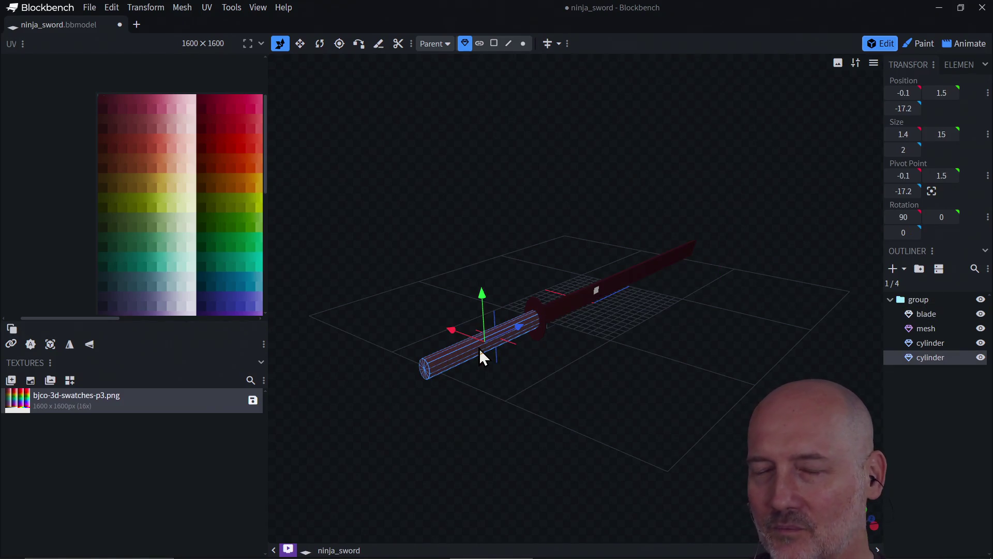
scroll(186, 217, "down", 5)
scroll(183, 207, "up", 6)
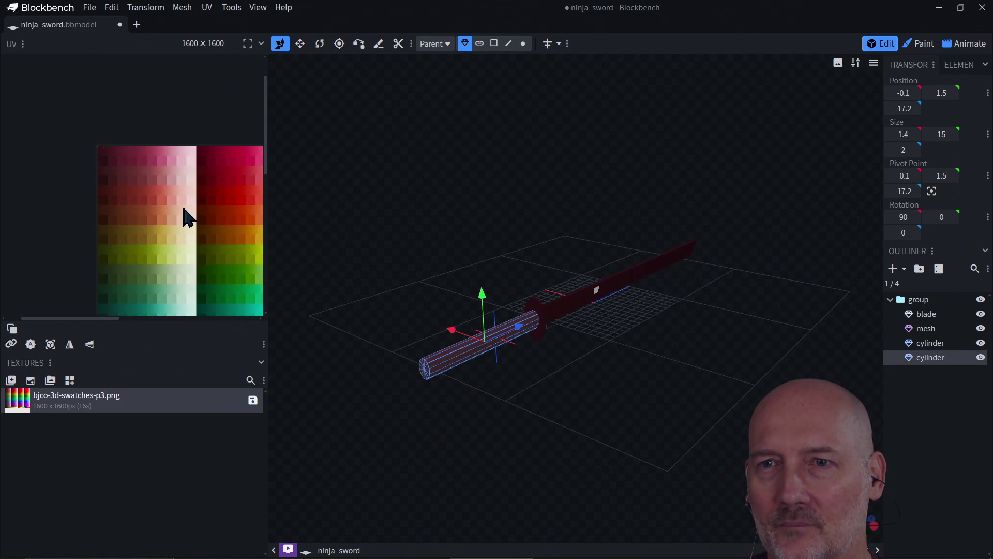
scroll(184, 208, "down", 1)
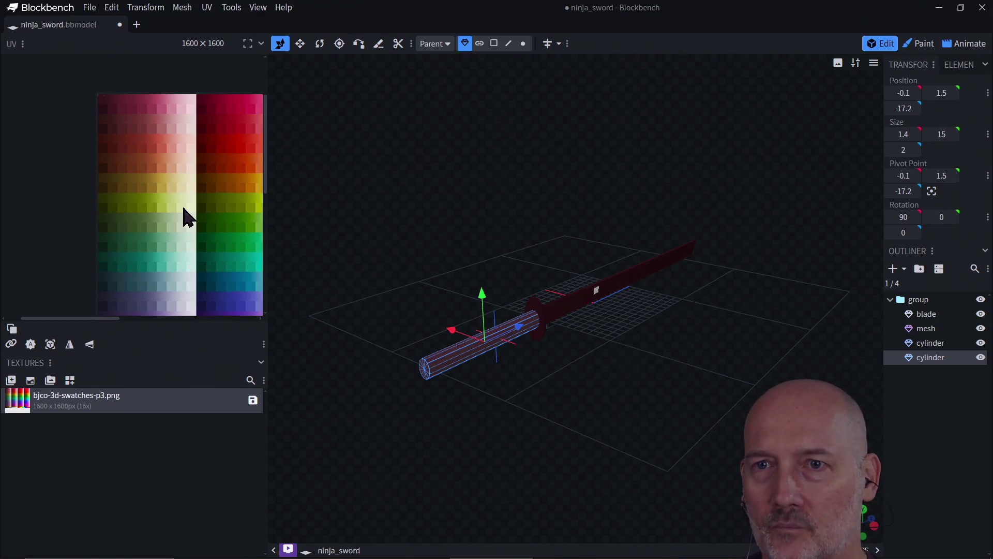
right_click(184, 207)
mouse_move(204, 213)
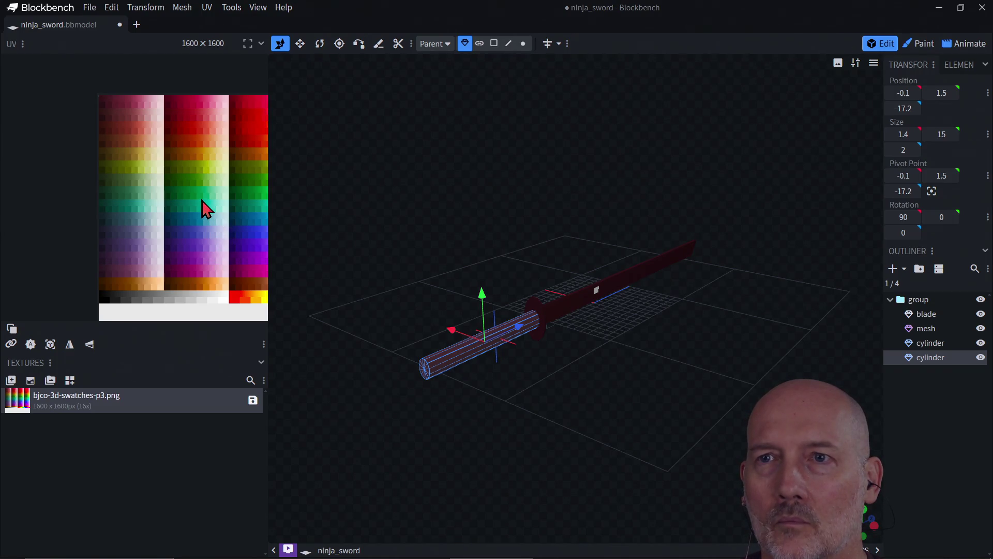
right_click(184, 188)
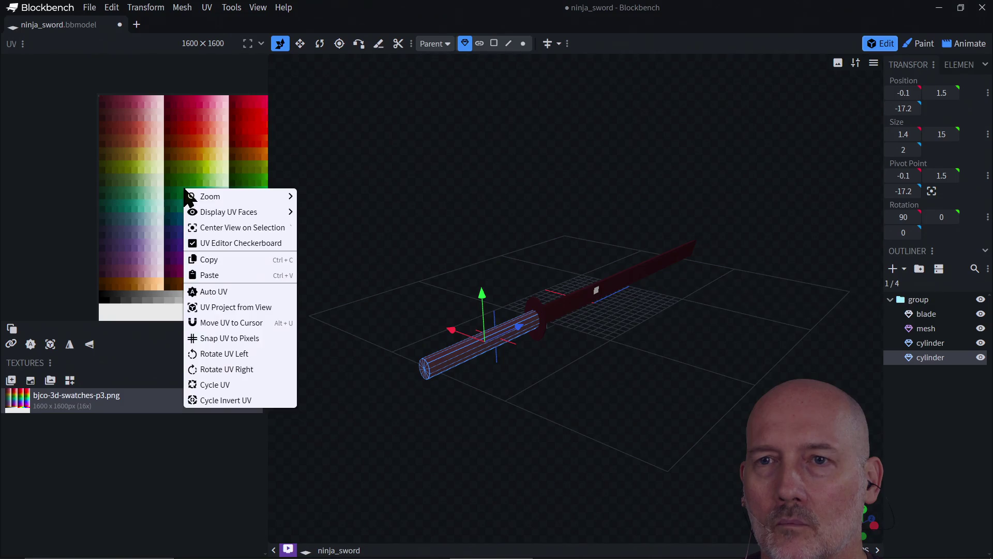
mouse_move(282, 196)
left_click(328, 239)
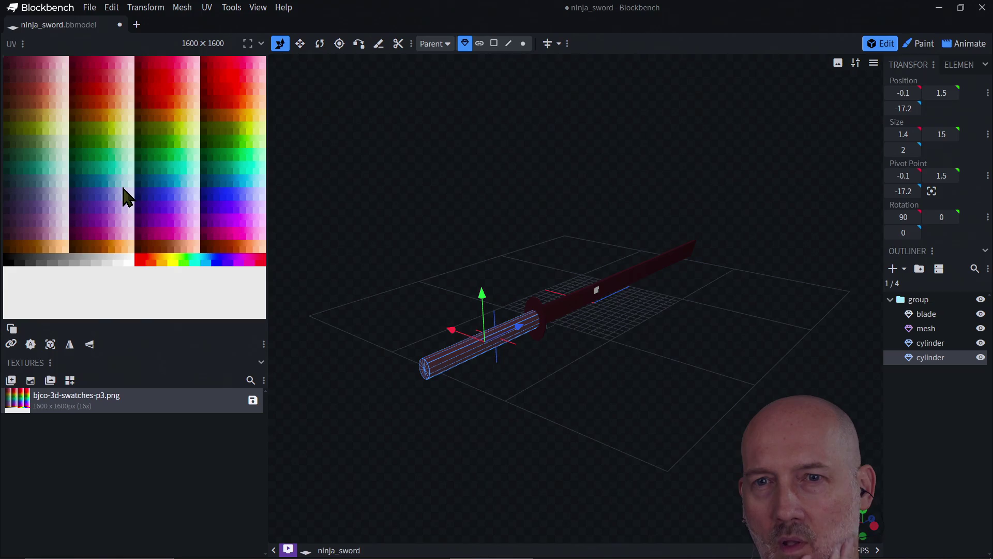
Step: Switch to Face selection mode and apply Auto UV to the handle from the UV menu
left_click(494, 45)
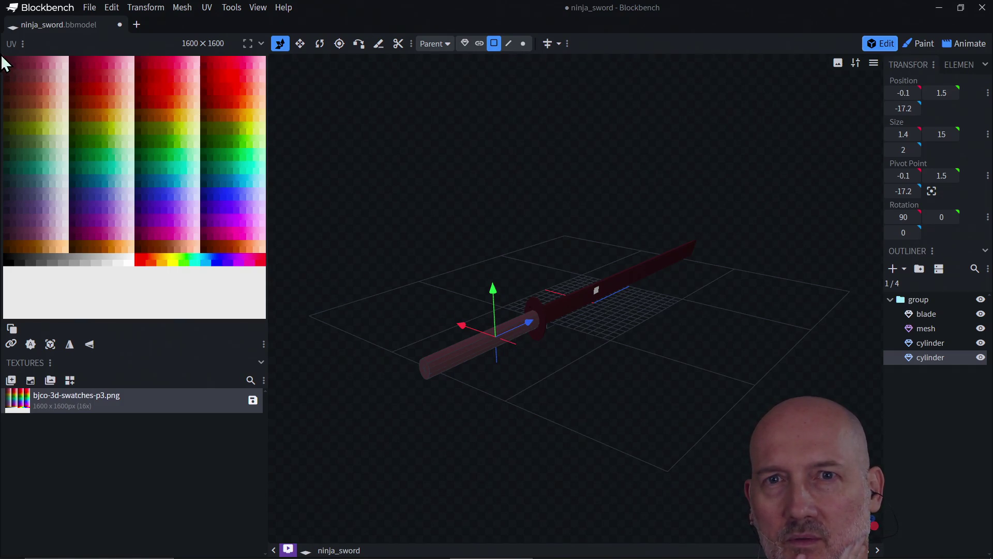
mouse_move(29, 67)
left_mouse_down()
mouse_move(3, 62)
mouse_move(42, 69)
left_mouse_up()
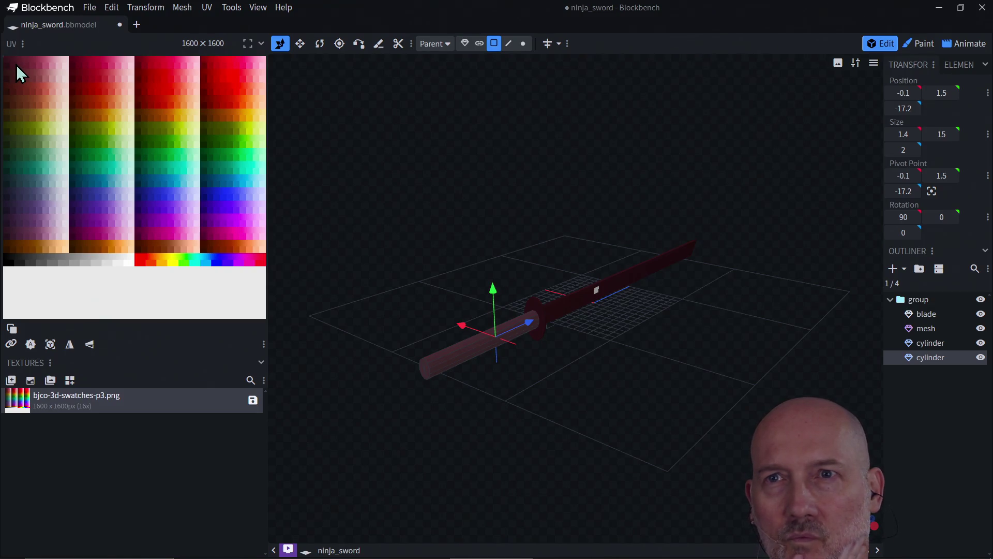
left_click(206, 8)
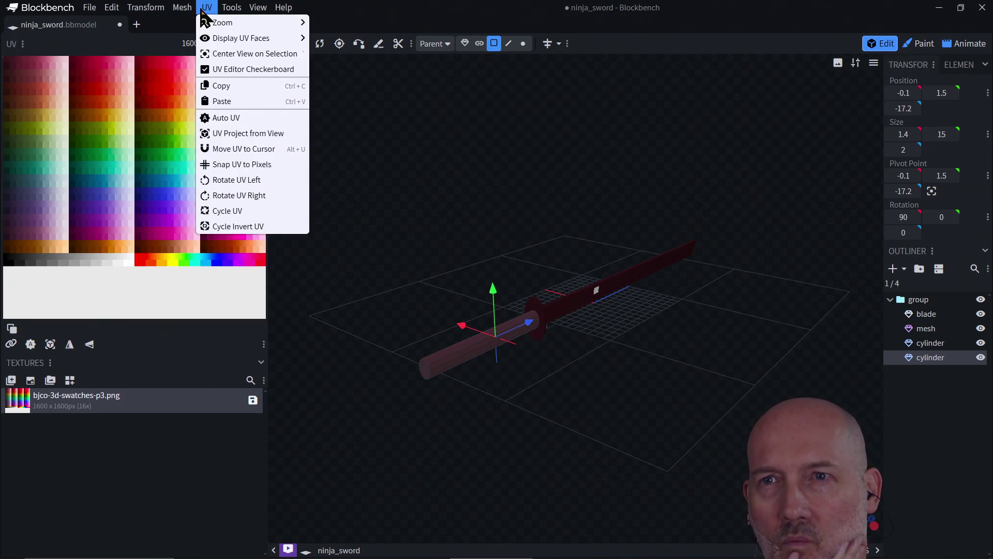
mouse_move(219, 40)
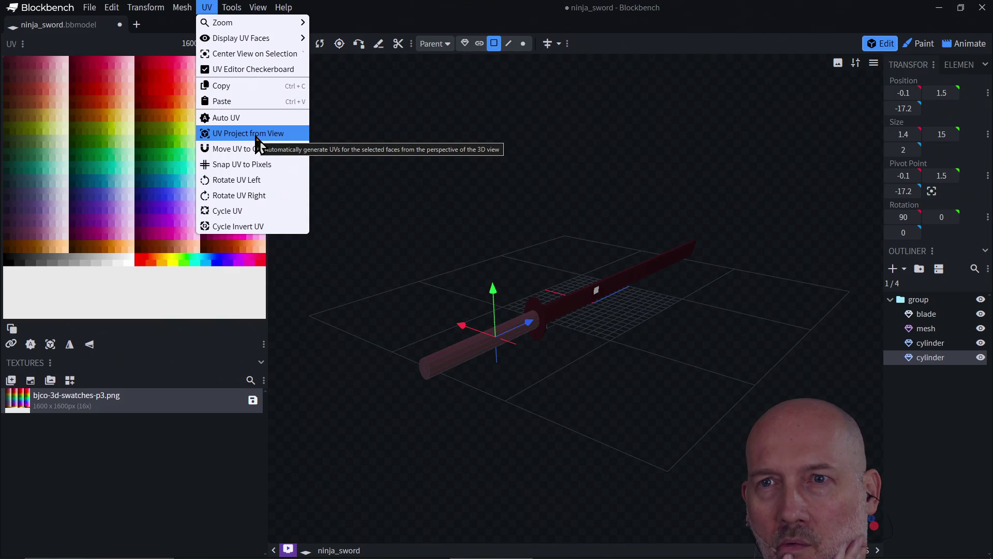
left_click(252, 123)
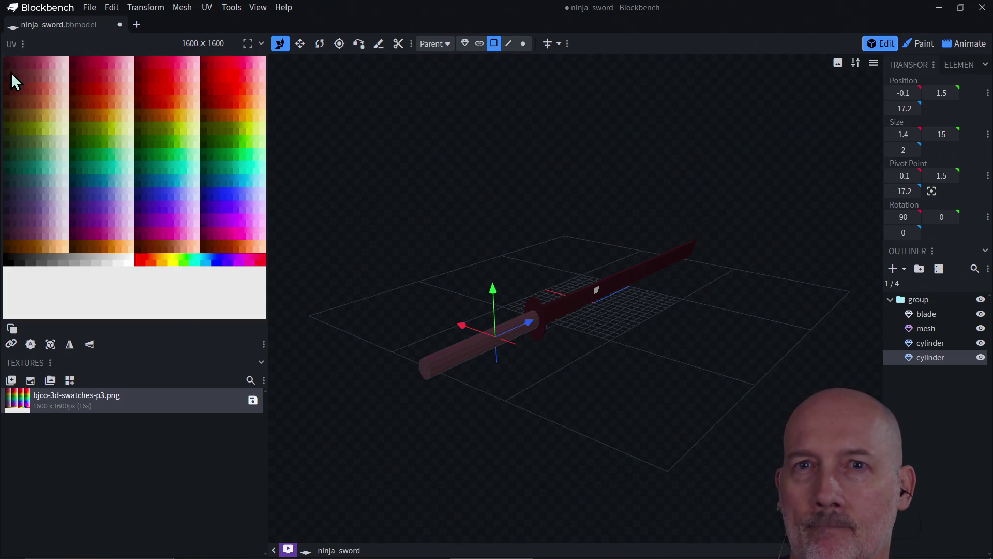
Step: Project the handle's UVs from the current view and select the handle cylinder
left_click(207, 9)
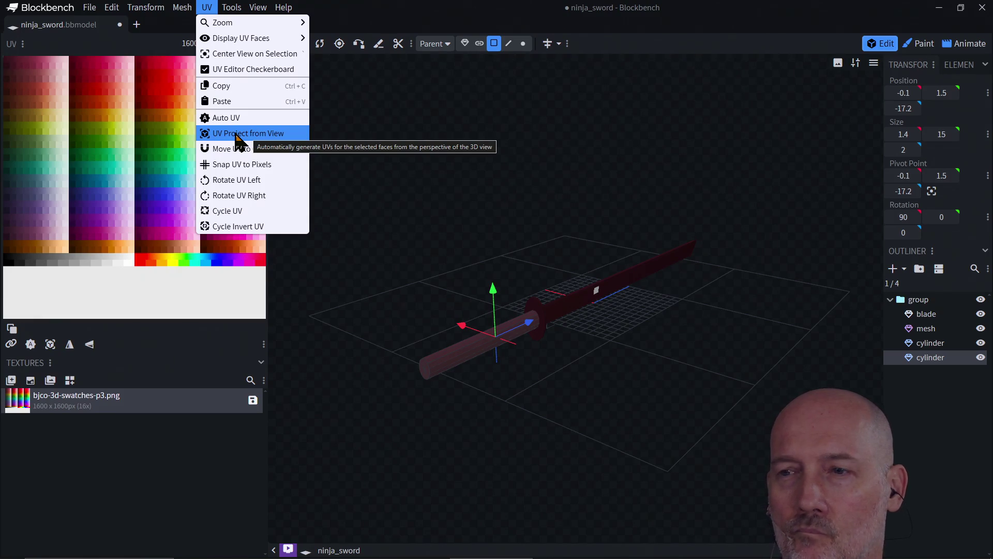
left_click(236, 132)
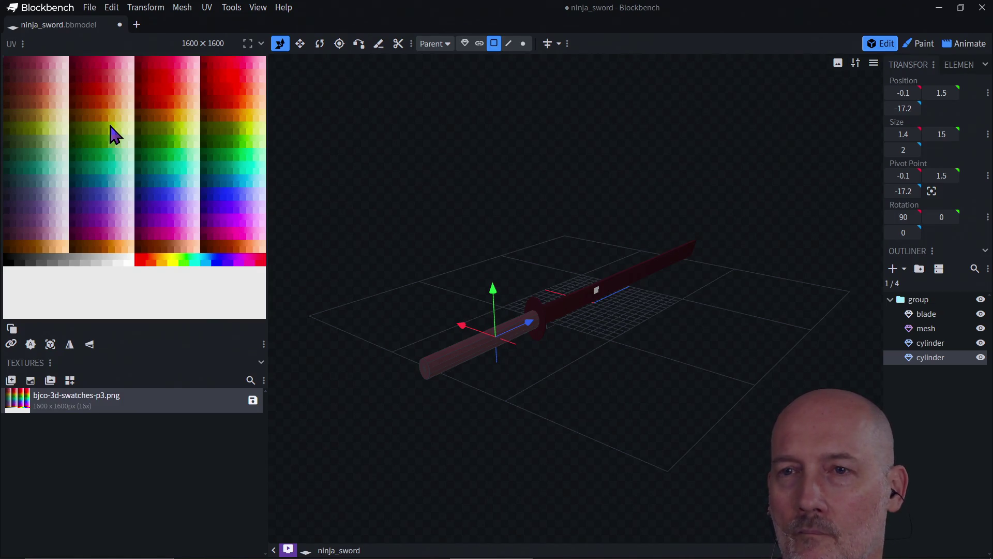
left_click(448, 362)
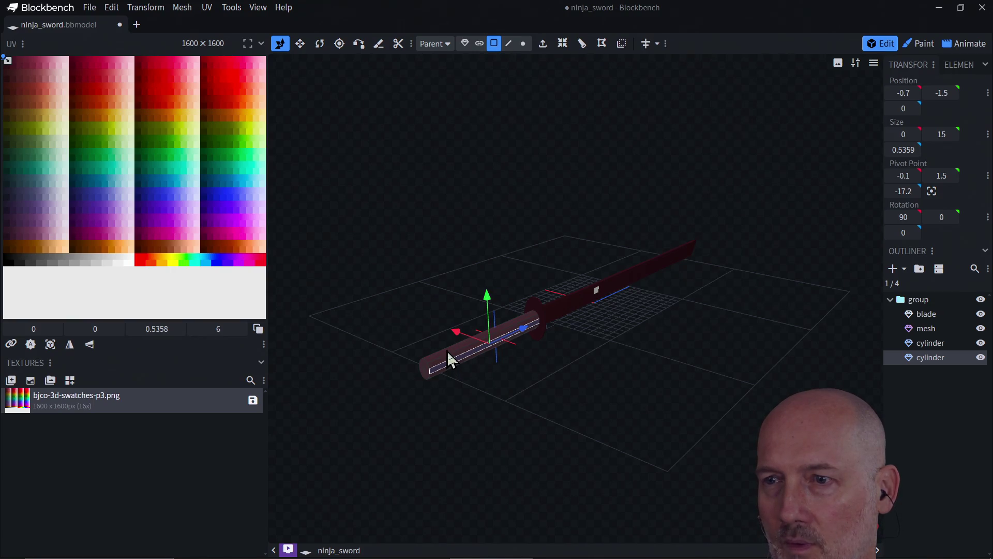
left_click(930, 357)
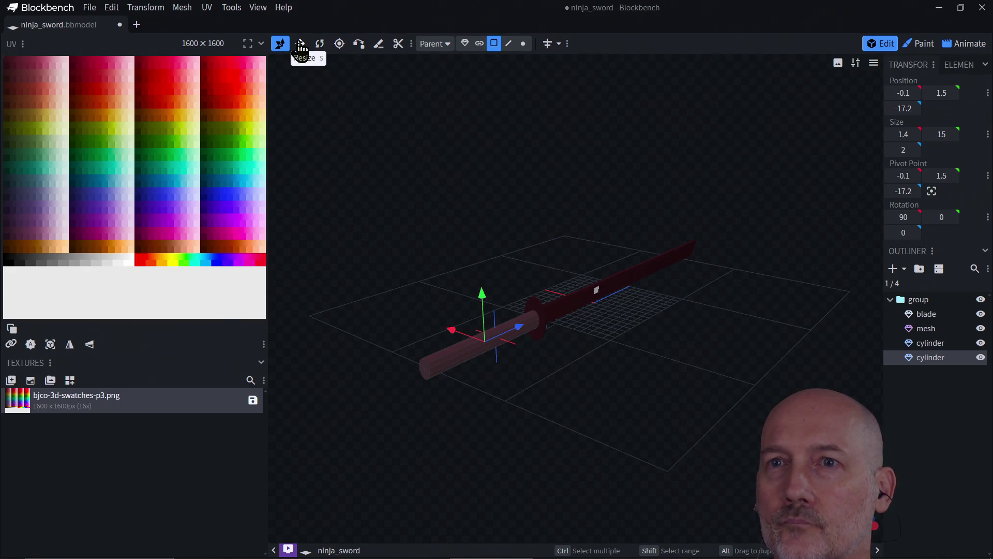
Step: Return to Object selection mode and apply Auto UV to the handle
left_click(468, 44)
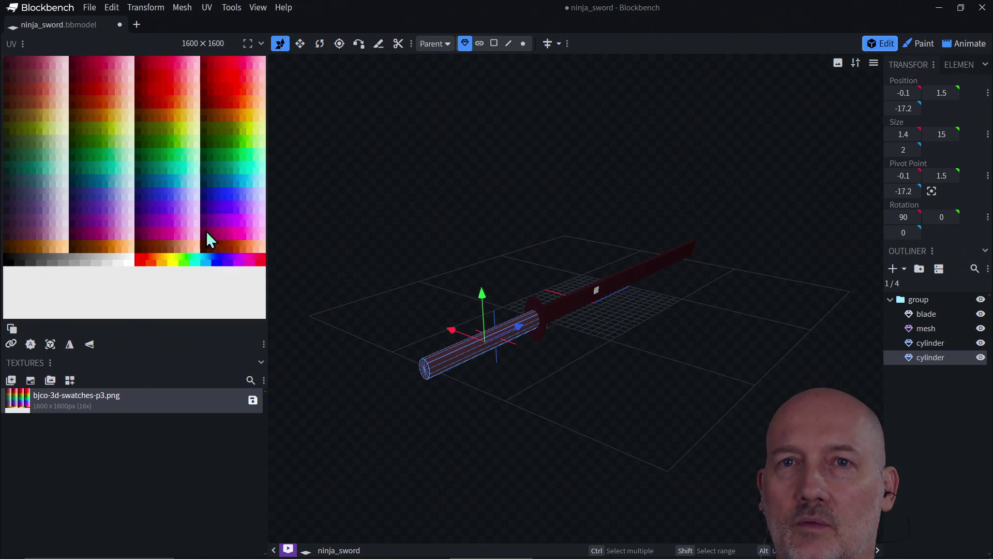
right_click(158, 122)
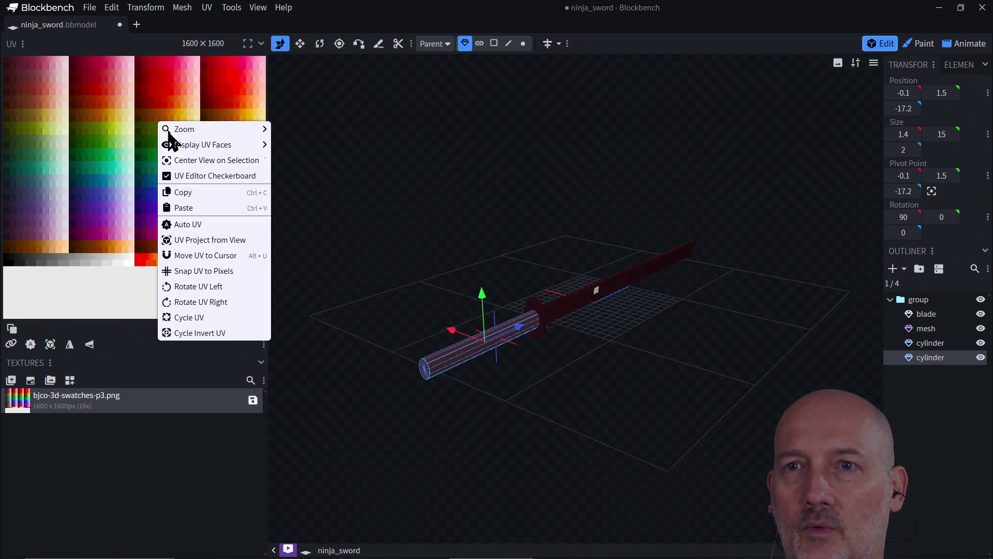
left_click(200, 227)
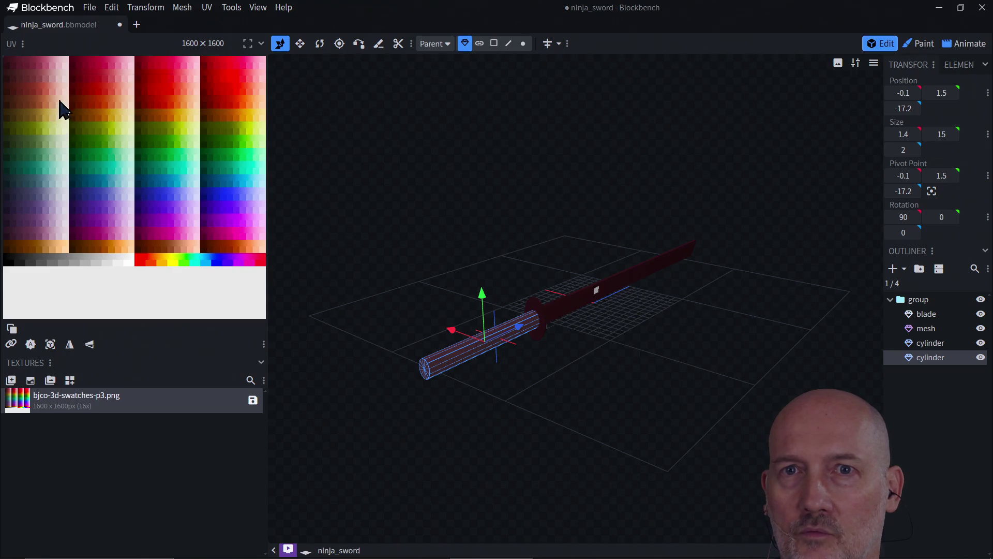
right_click(82, 105)
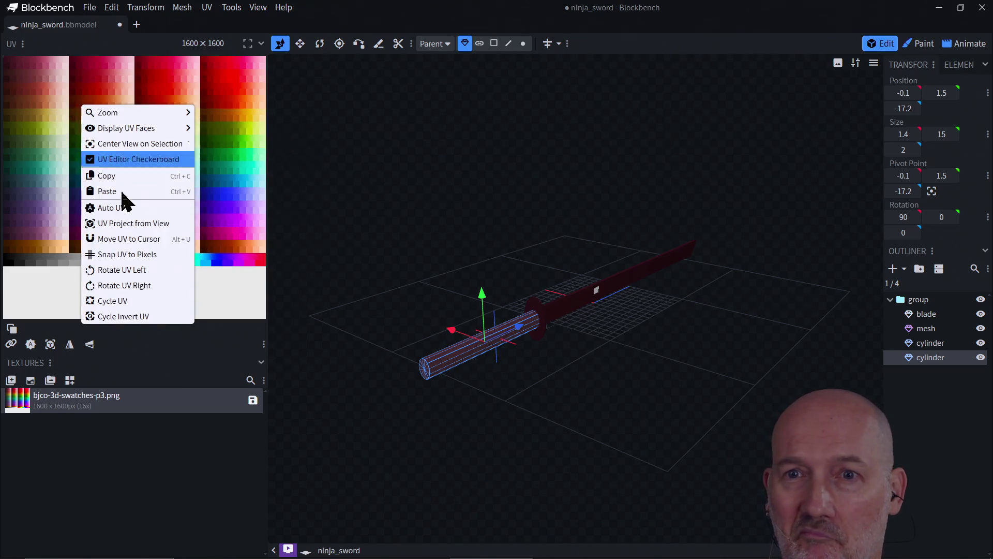
Step: Project the handle UVs from view, enlarge them, and move them onto the blue swatches
left_click(126, 226)
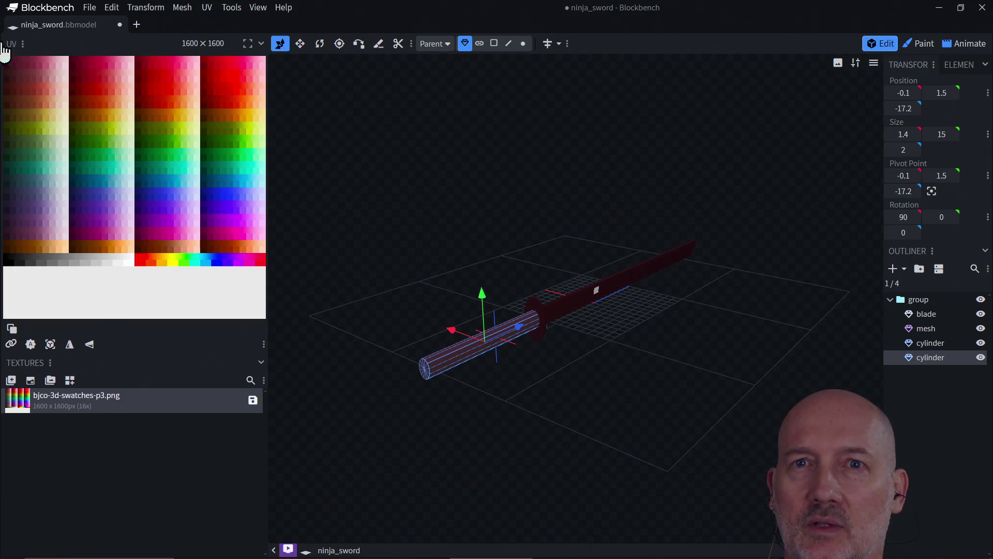
left_click_drag(31, 46, 20, 55)
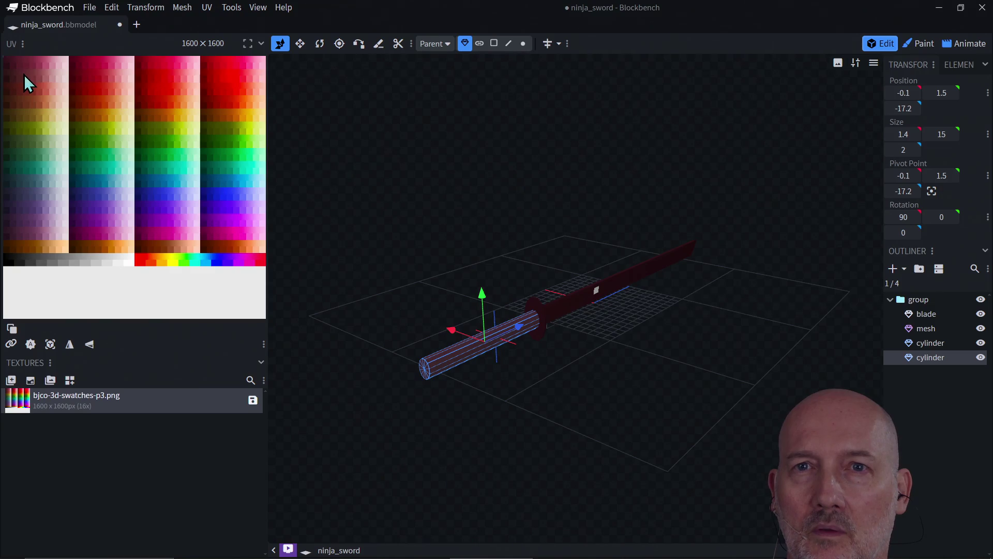
key("ctrl+a")
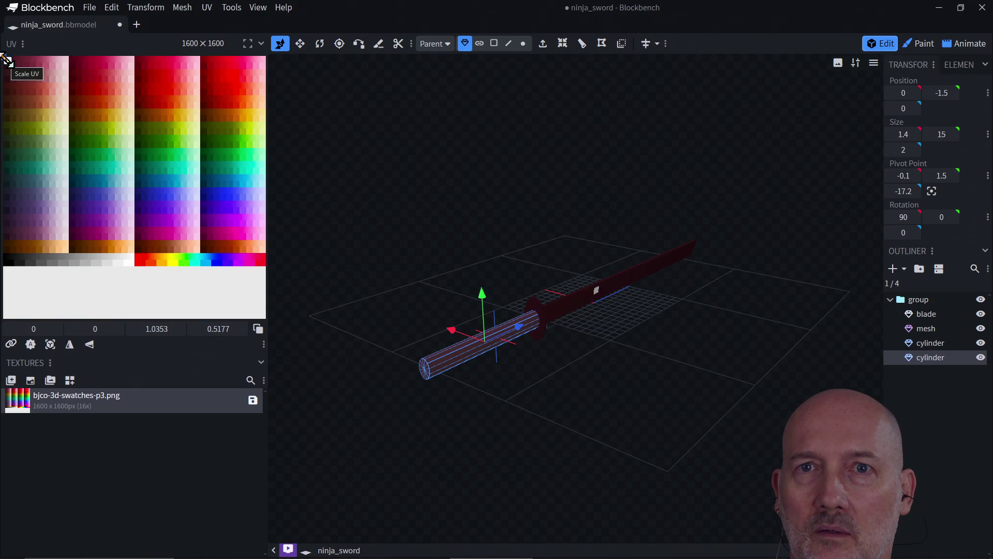
left_click_drag(10, 62, 106, 132)
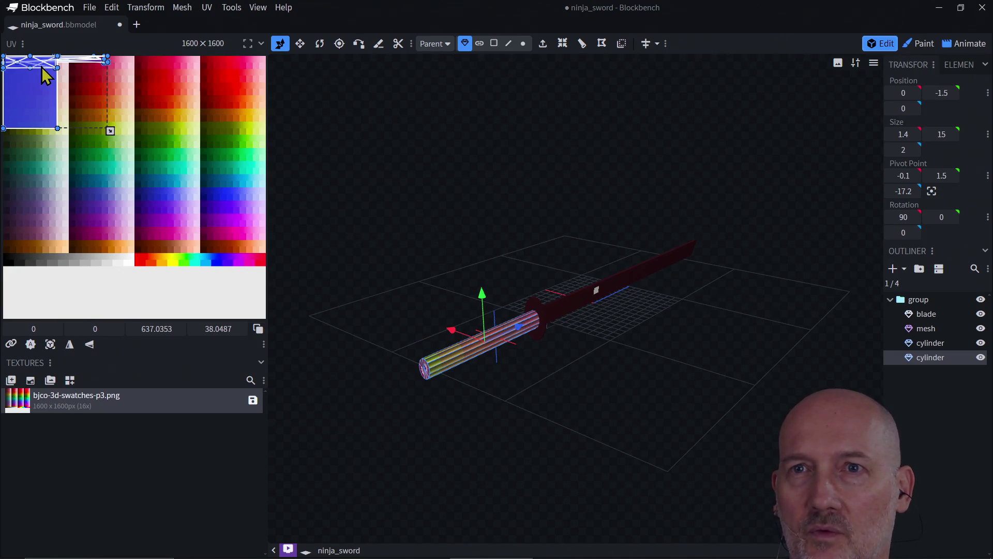
left_click(40, 73)
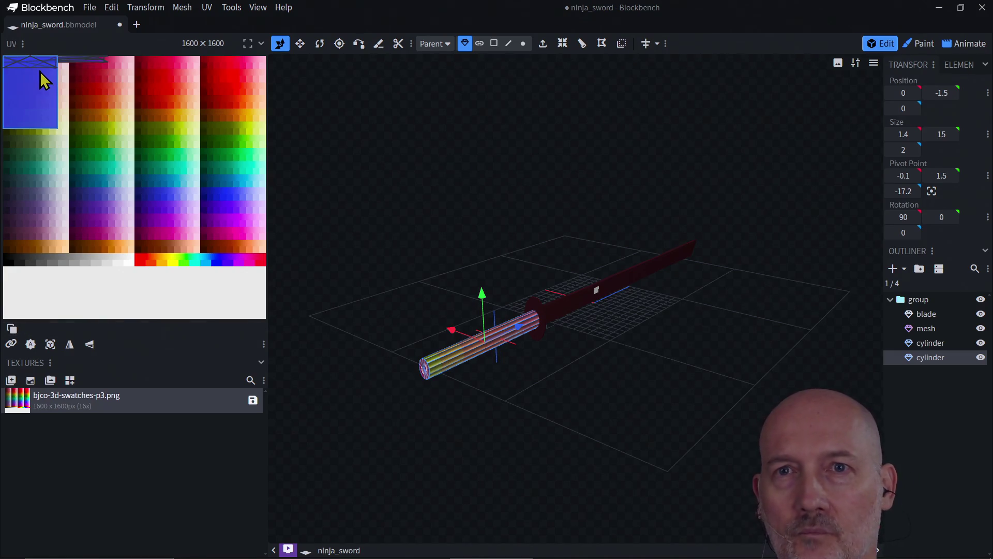
key("ctrl+a")
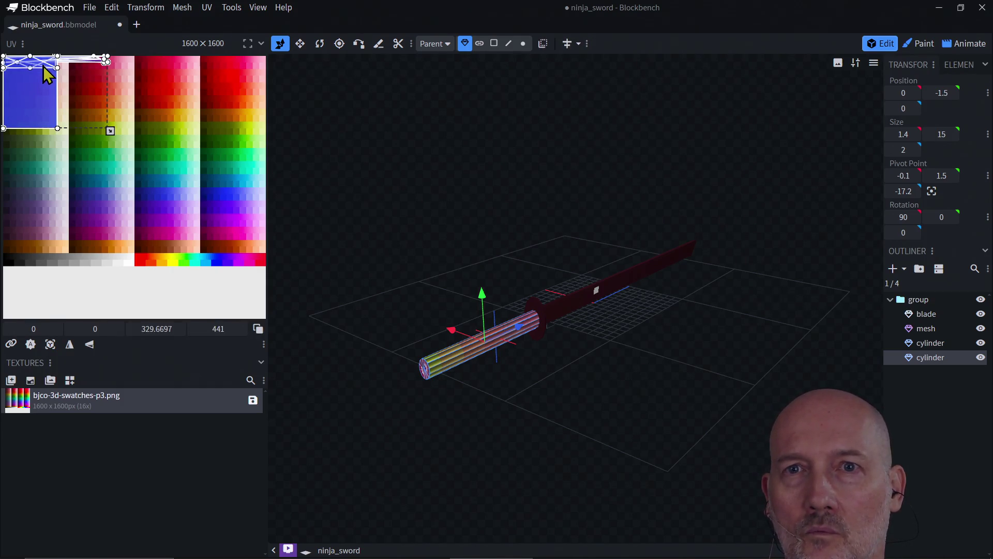
mouse_move(44, 67)
left_mouse_down()
mouse_move(100, 129)
mouse_move(129, 133)
mouse_move(98, 147)
mouse_move(104, 129)
mouse_move(132, 137)
mouse_move(109, 153)
mouse_move(119, 153)
left_mouse_up()
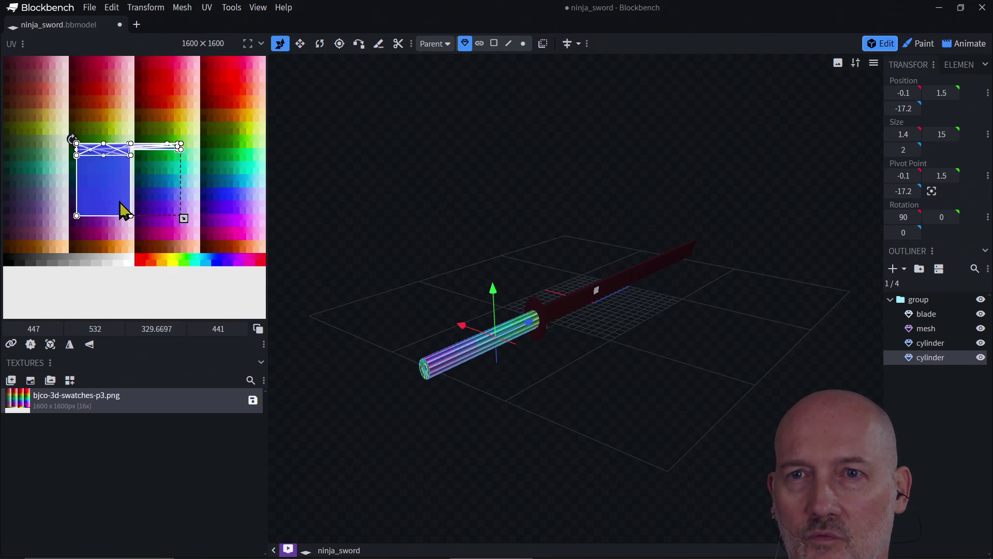
Step: In face mode, drag the handle's UV faces to new swatch spots, then box-select them all
left_click(125, 209)
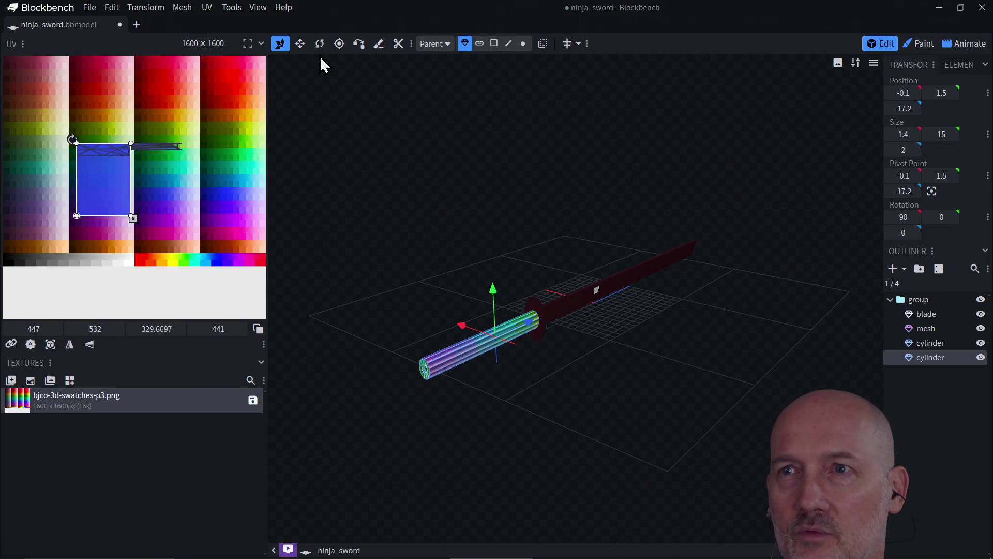
left_click(494, 44)
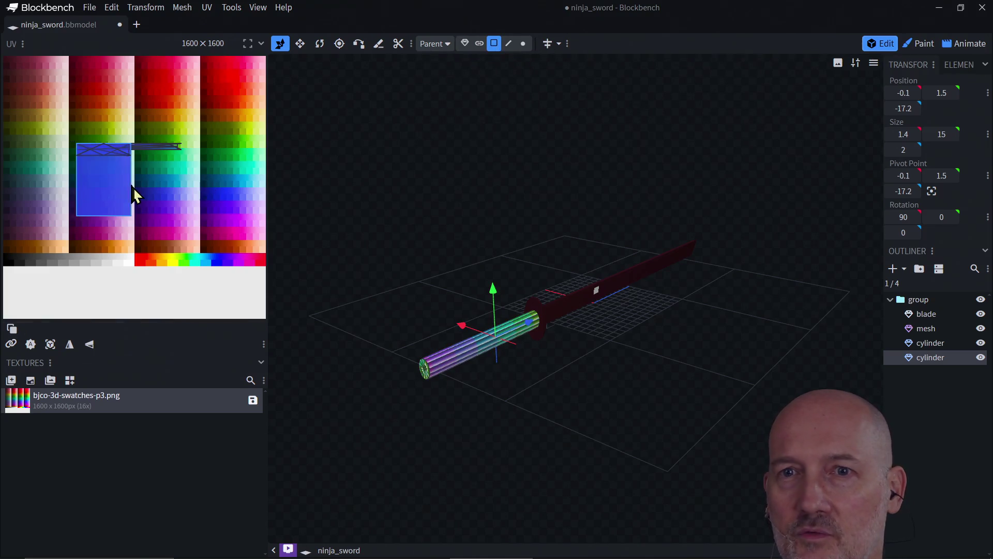
left_click(100, 192)
mouse_move(104, 182)
left_mouse_down()
mouse_move(137, 223)
mouse_move(192, 222)
mouse_move(189, 212)
left_mouse_up()
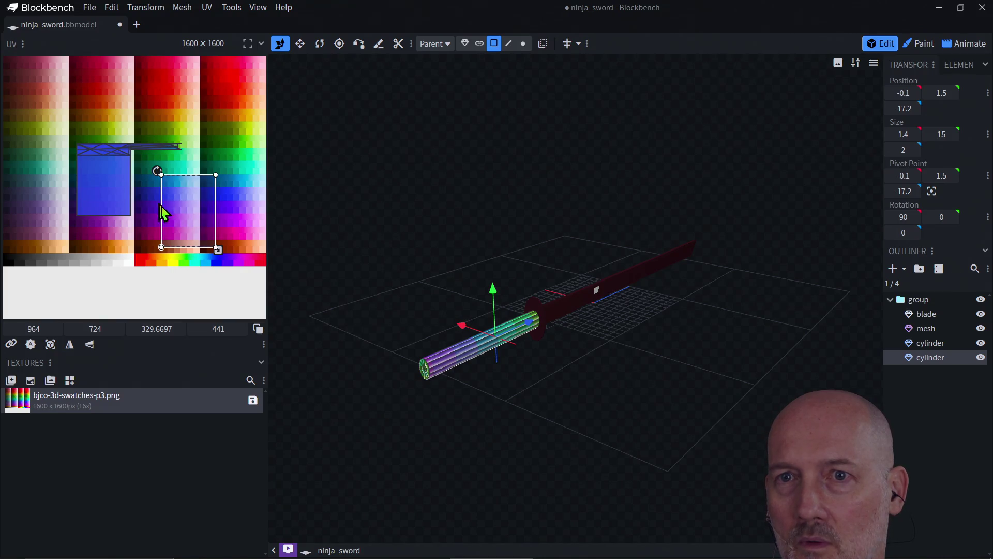
left_click(104, 187)
mouse_move(103, 188)
left_mouse_down()
mouse_move(81, 225)
mouse_move(67, 215)
left_mouse_up()
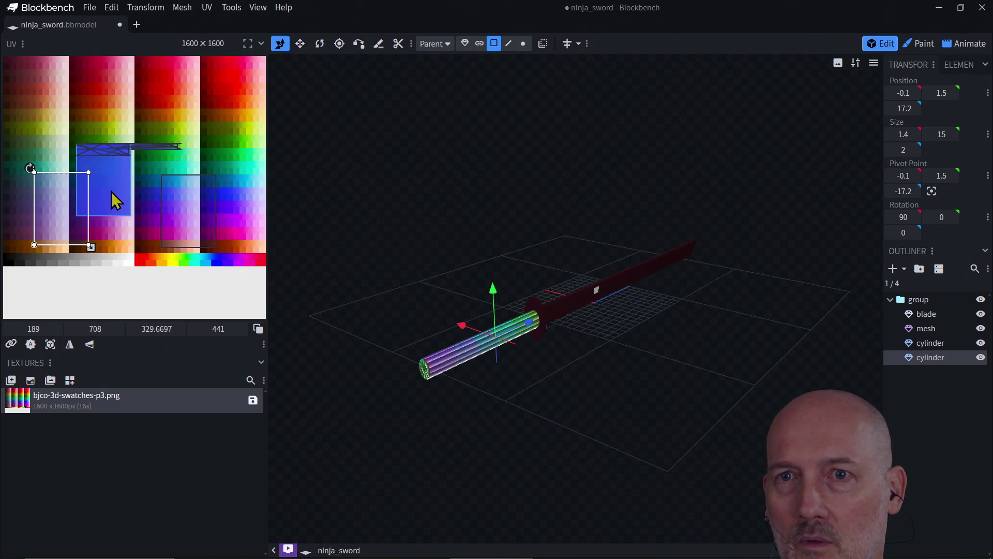
mouse_move(111, 191)
left_mouse_down()
mouse_move(116, 199)
mouse_move(129, 122)
left_mouse_up()
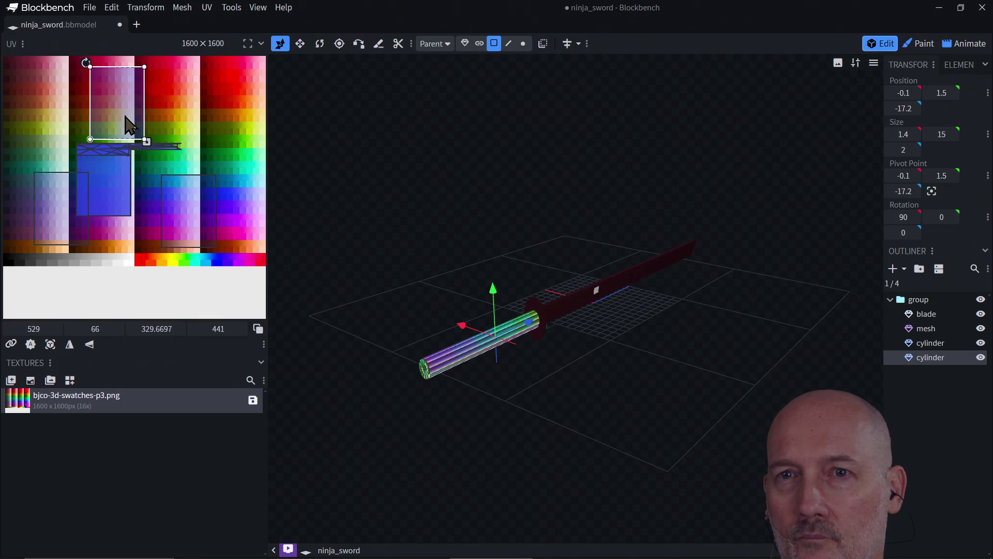
mouse_move(15, 61)
left_mouse_down()
mouse_move(153, 215)
mouse_move(255, 261)
left_mouse_up()
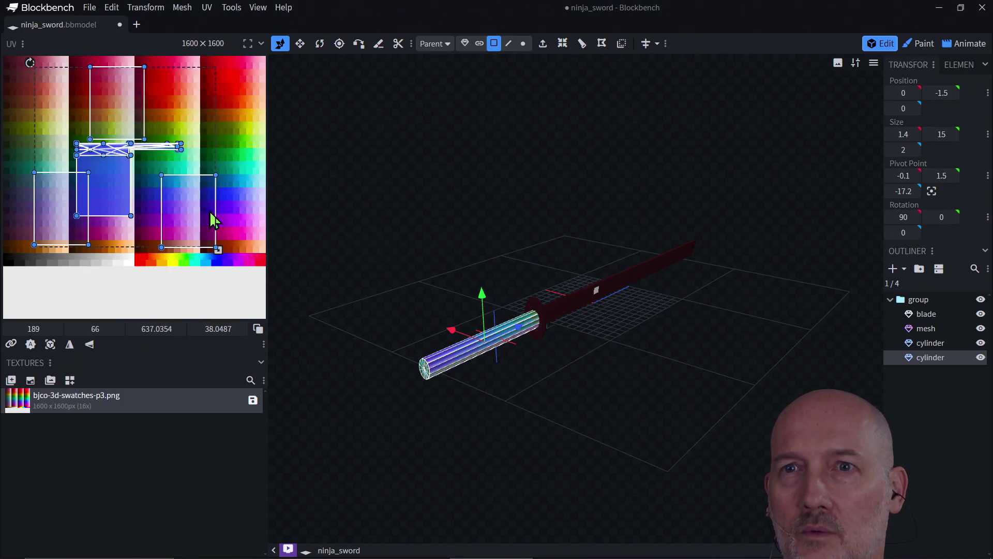
right_click(238, 110)
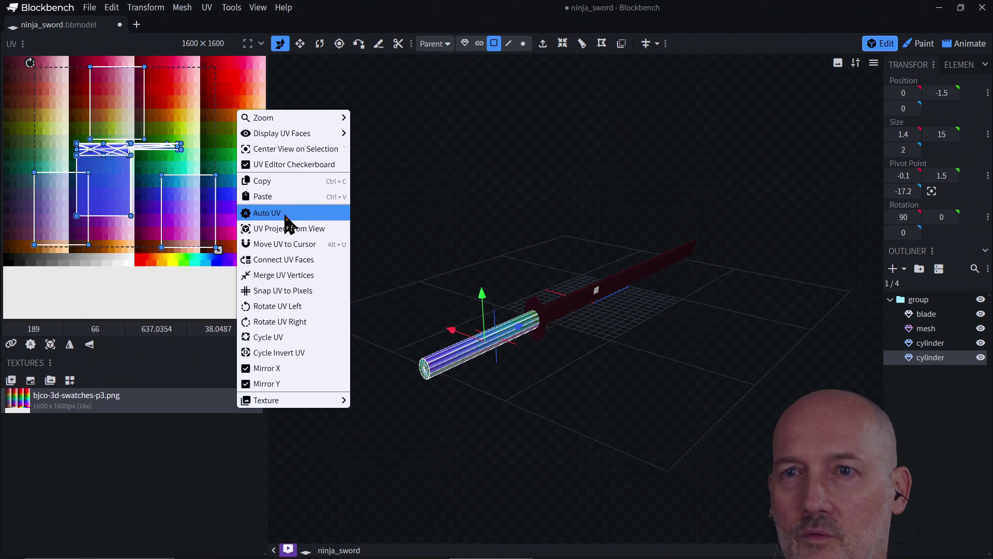
left_click(284, 213)
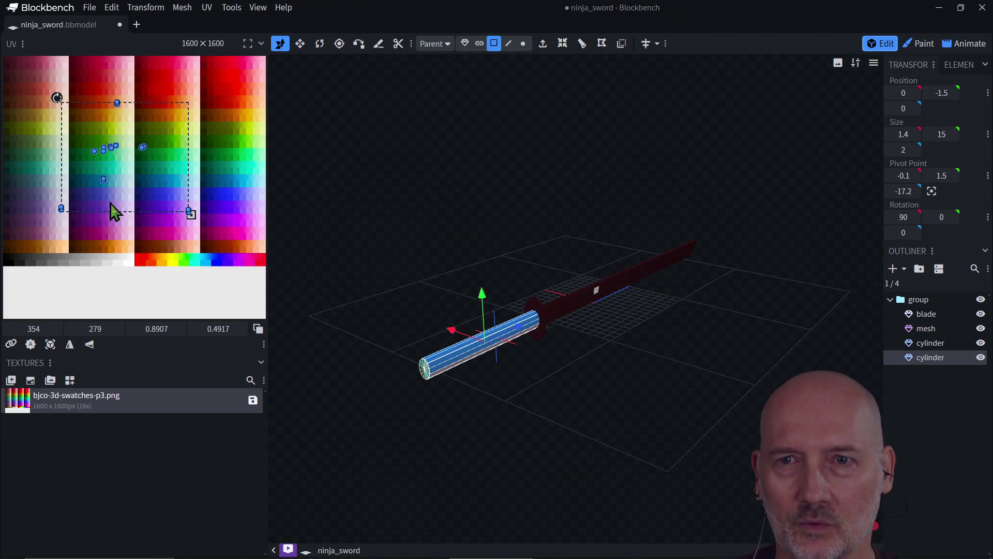
left_click(99, 184)
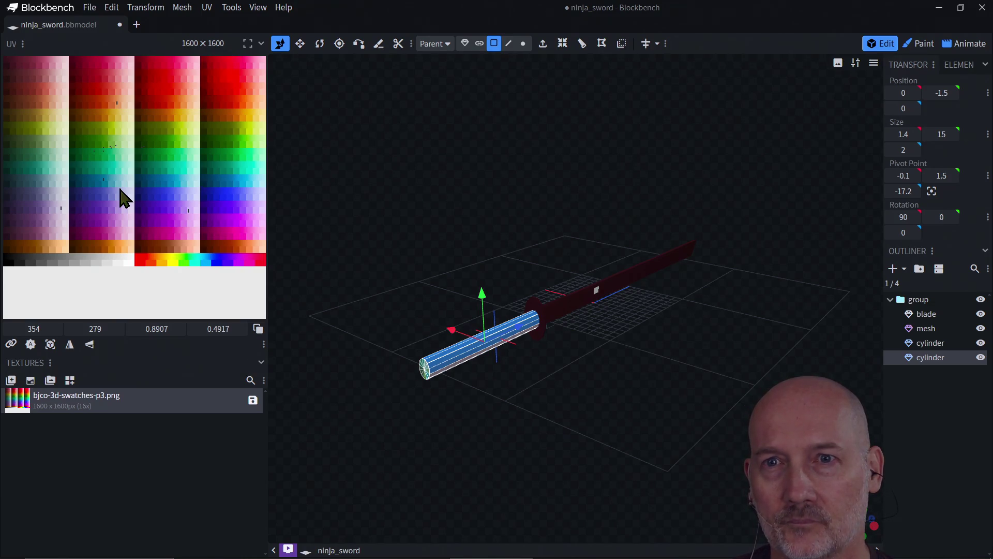
left_click(124, 198)
left_click(173, 218)
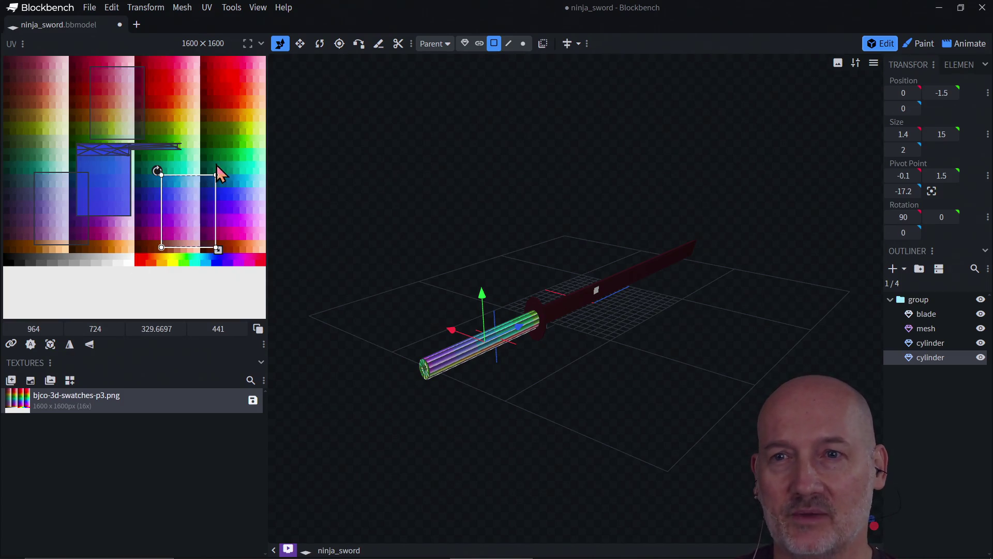
left_click(105, 187)
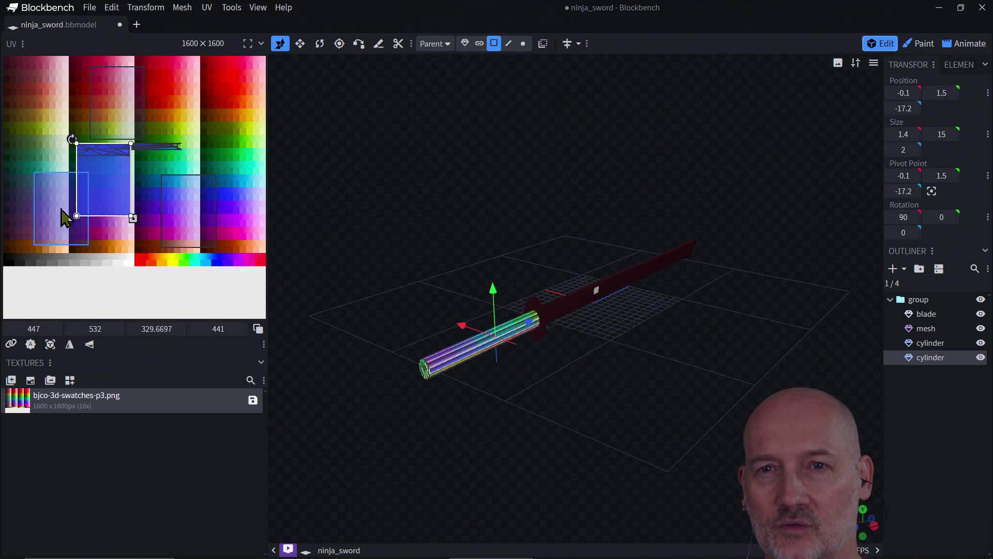
Step: Move the handle's triangular end-cap UV face down onto the dark grey swatch row
left_click(98, 106)
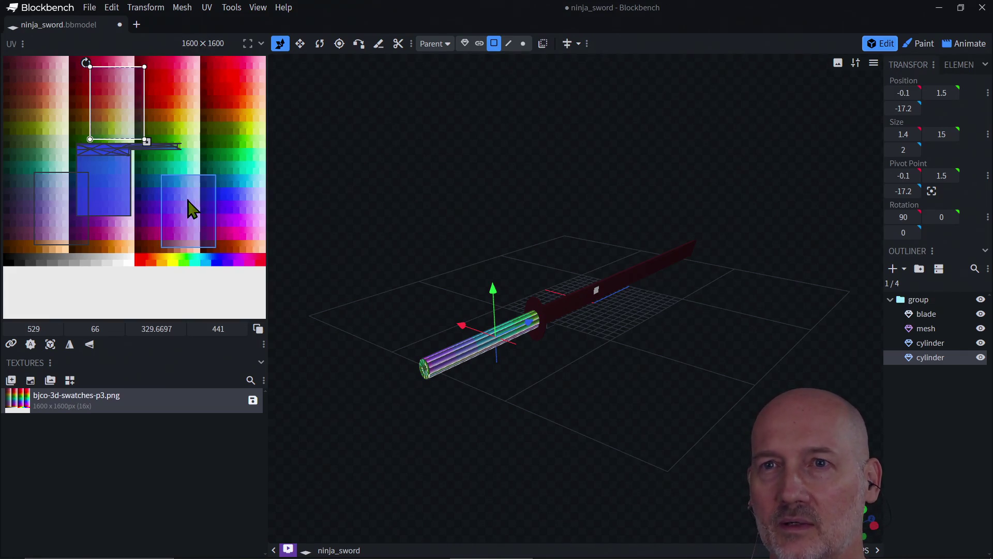
left_click(104, 151)
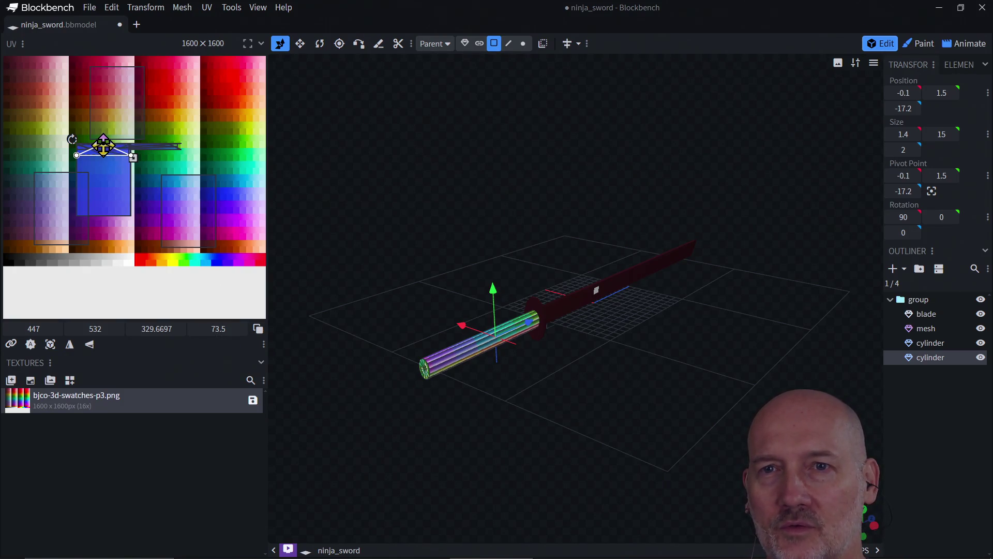
mouse_move(104, 144)
left_mouse_down()
mouse_move(105, 268)
mouse_move(101, 253)
left_mouse_up()
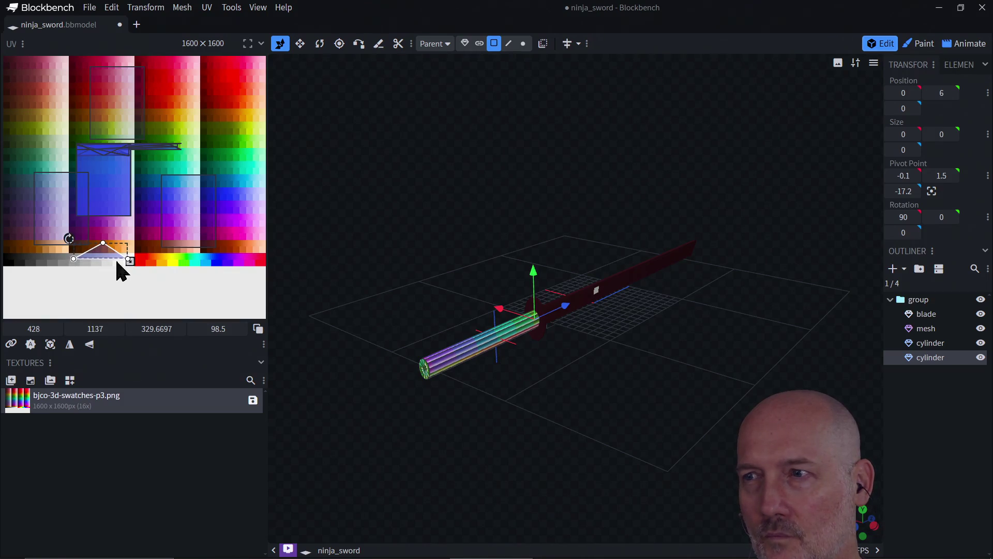
mouse_move(731, 304)
left_mouse_down()
mouse_move(680, 319)
mouse_move(600, 301)
mouse_move(809, 311)
mouse_move(559, 327)
mouse_move(697, 309)
mouse_move(528, 343)
mouse_move(587, 335)
mouse_move(424, 386)
mouse_move(515, 362)
mouse_move(538, 366)
left_mouse_up()
Step: Check the blade's tip face, then nudge the handle's large UV face and select all its UVs
left_click(396, 354)
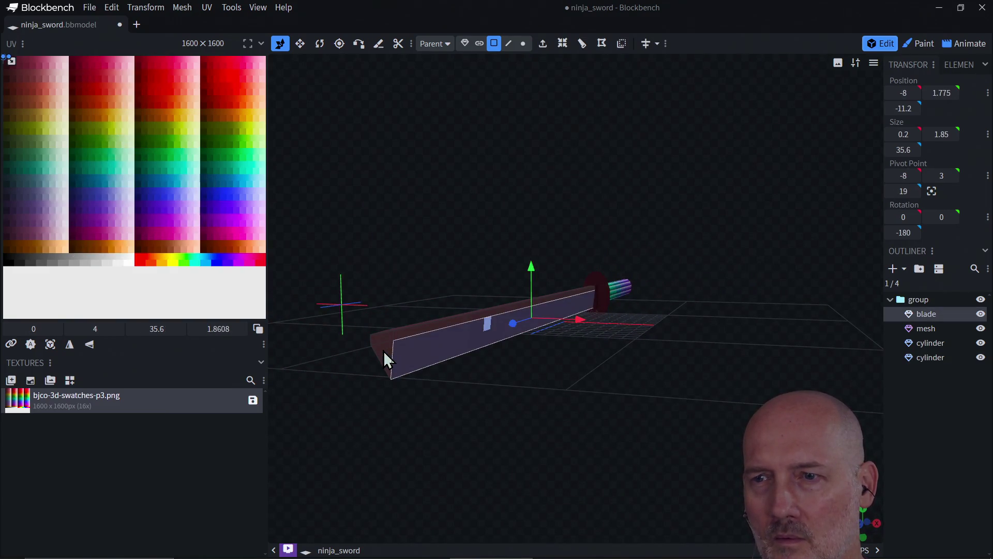
left_click(383, 350)
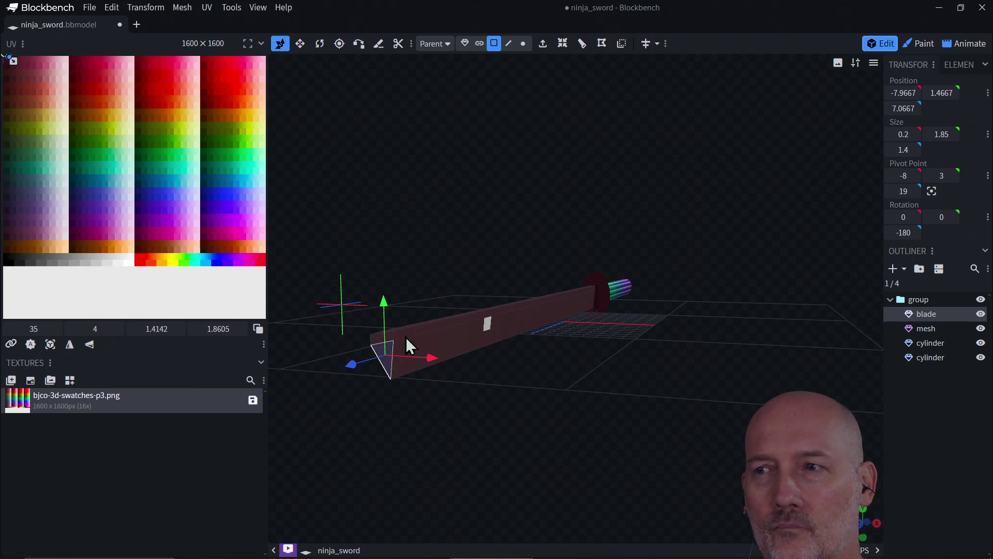
mouse_move(538, 336)
left_mouse_down()
mouse_move(517, 355)
mouse_move(623, 370)
mouse_move(527, 365)
mouse_move(648, 344)
left_mouse_up()
left_click(692, 344)
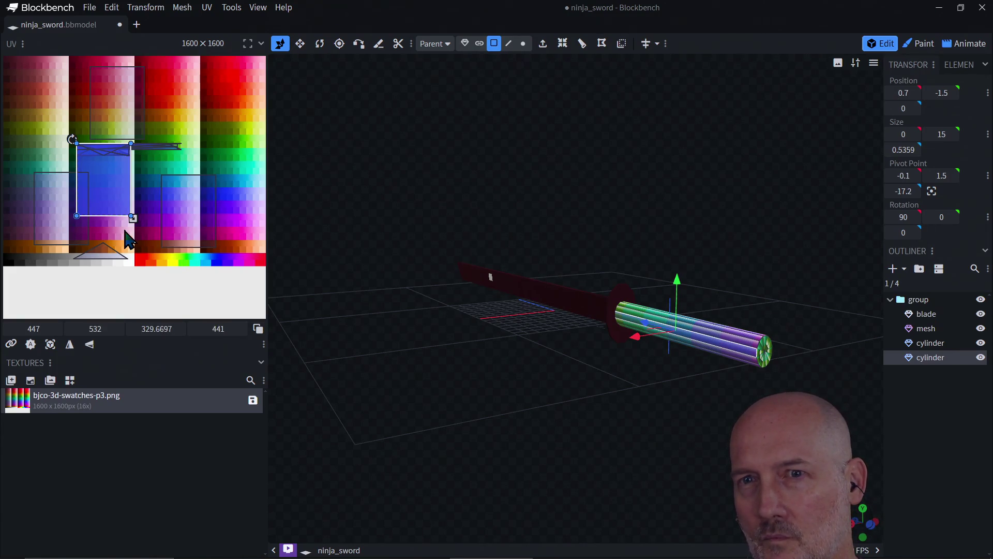
mouse_move(120, 190)
left_mouse_down()
mouse_move(141, 217)
mouse_move(102, 178)
mouse_move(133, 220)
left_mouse_up()
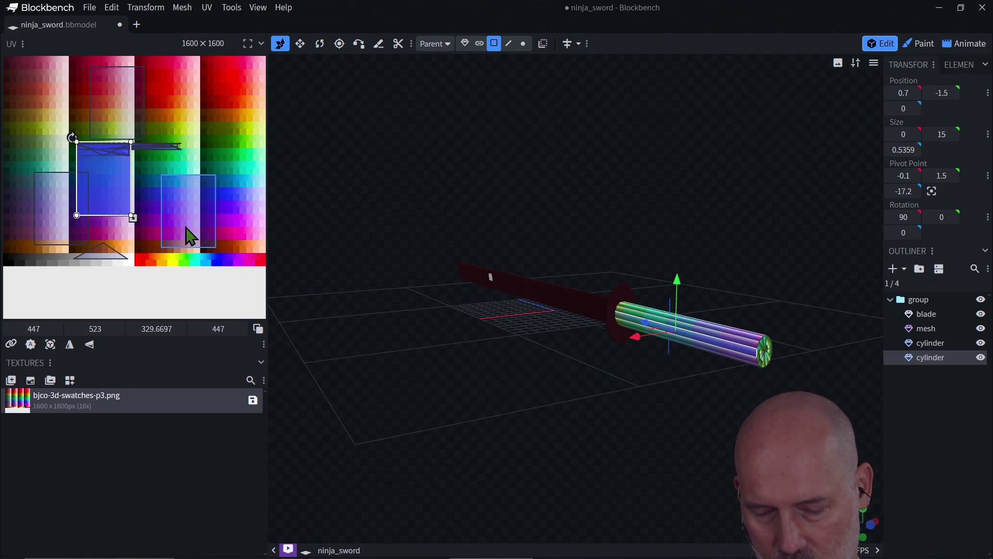
key("ctrl+a")
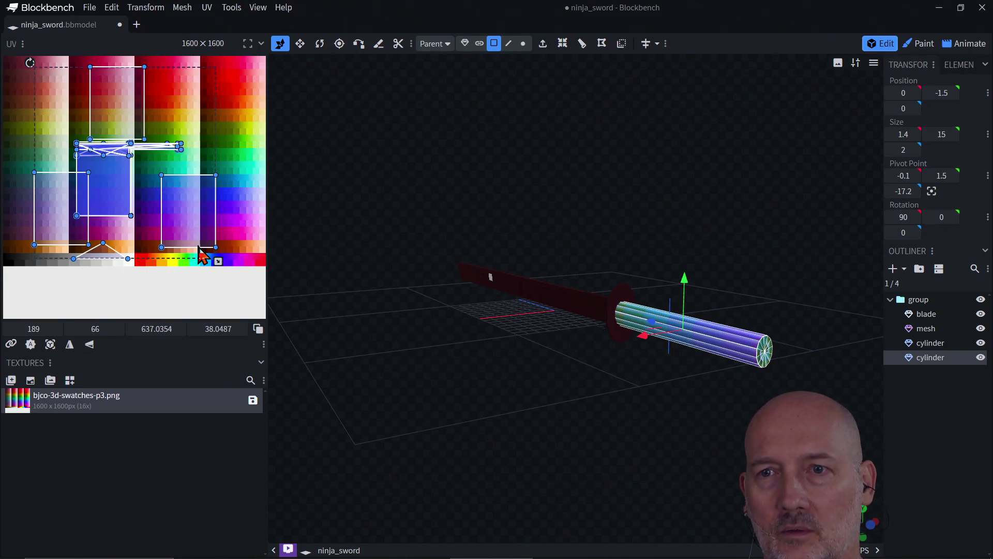
Step: Shrink the handle's UV layout and move it onto the purple swatches
mouse_move(218, 261)
left_mouse_down()
mouse_move(119, 148)
mouse_move(94, 133)
left_mouse_up()
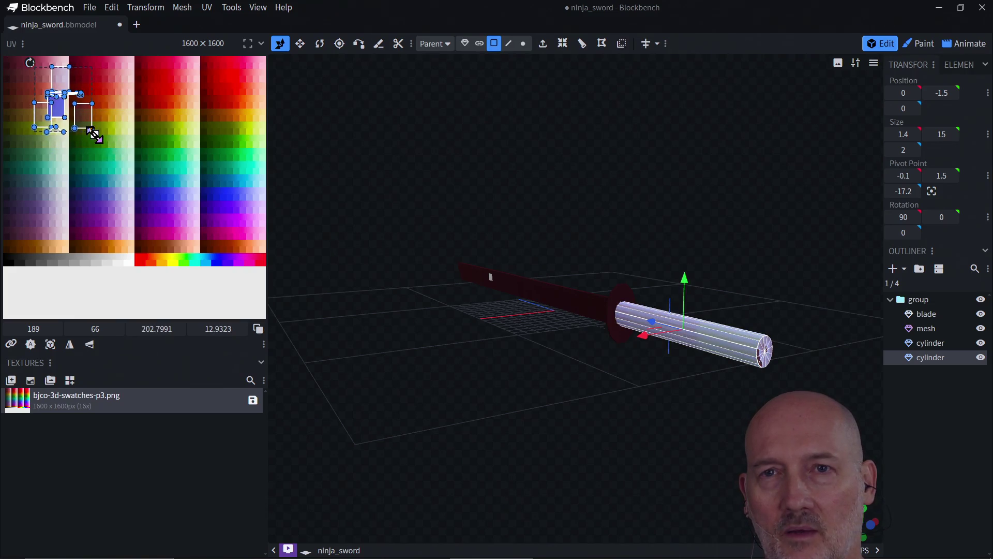
right_click(59, 109)
mouse_move(89, 136)
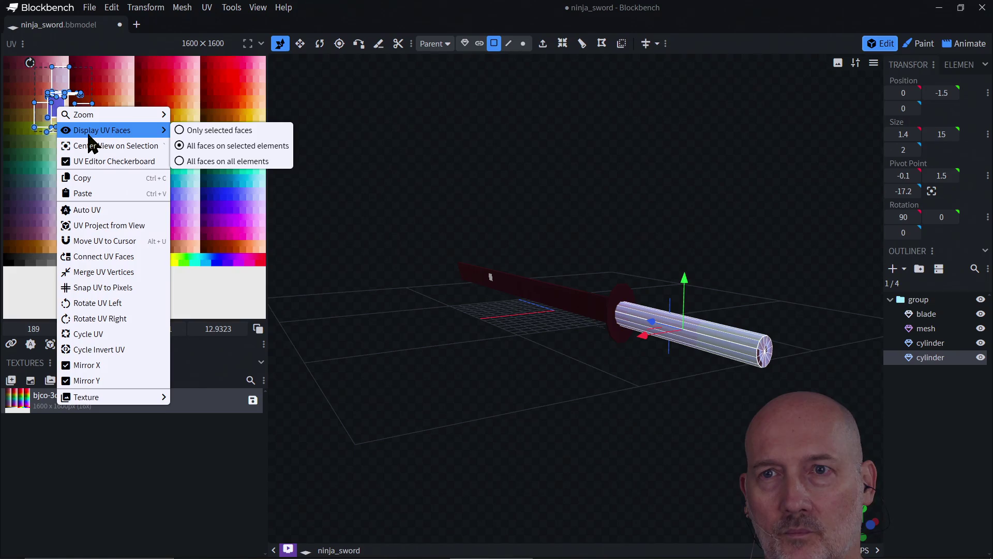
left_click(106, 240)
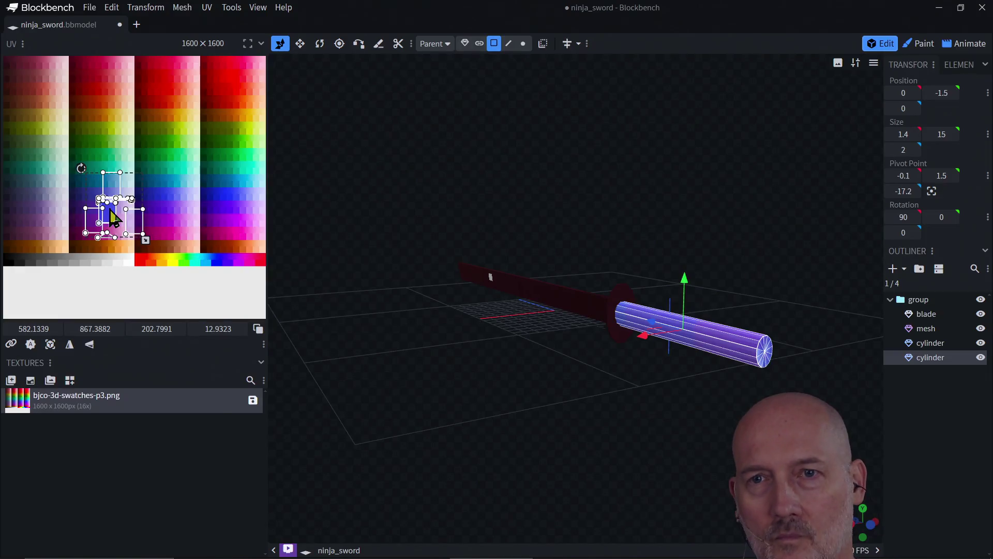
Step: Undo a failed UV island resize, shift the island slightly lower, and select the end-cap faces
right_click(110, 209)
left_click(155, 327)
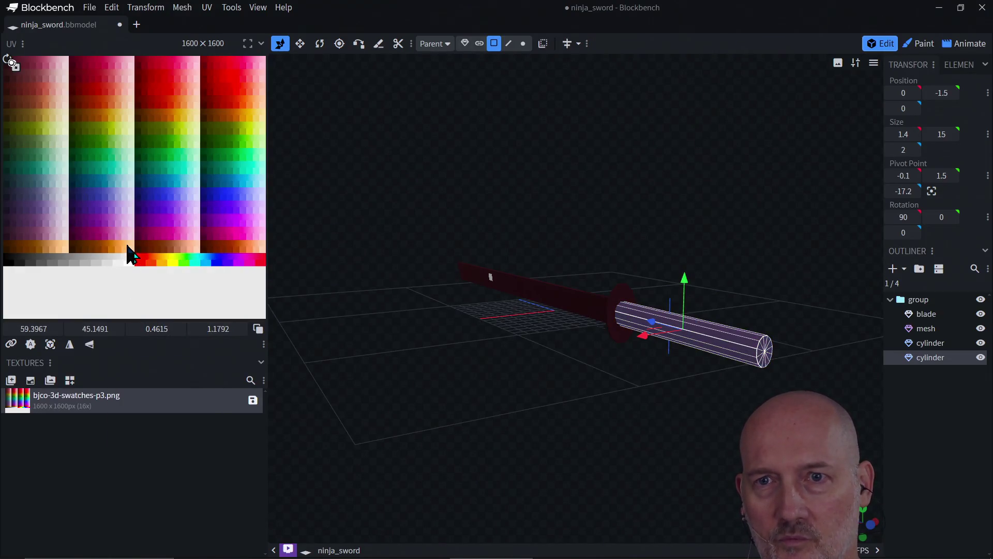
mouse_move(14, 67)
left_mouse_down()
mouse_move(66, 110)
mouse_move(13, 67)
left_mouse_up()
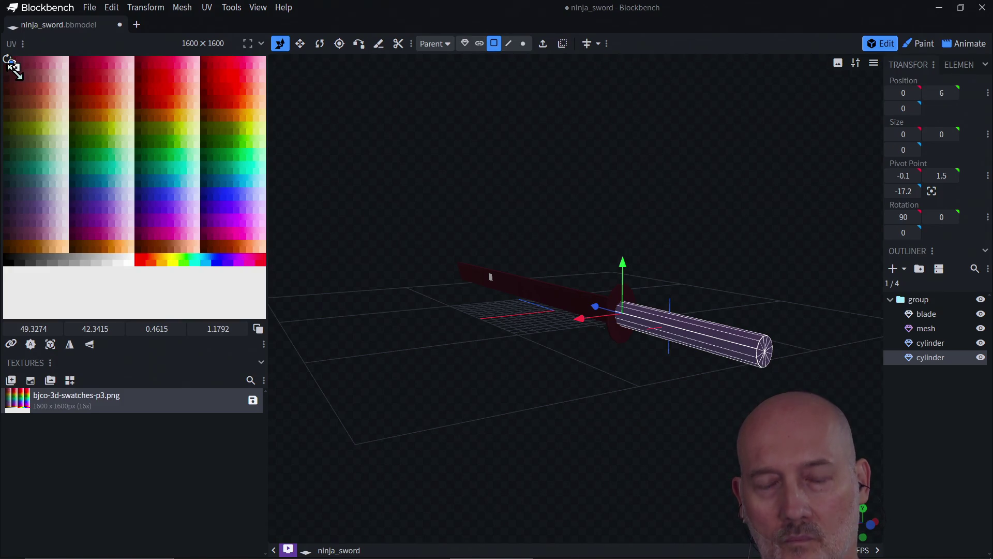
key("ctrl+z")
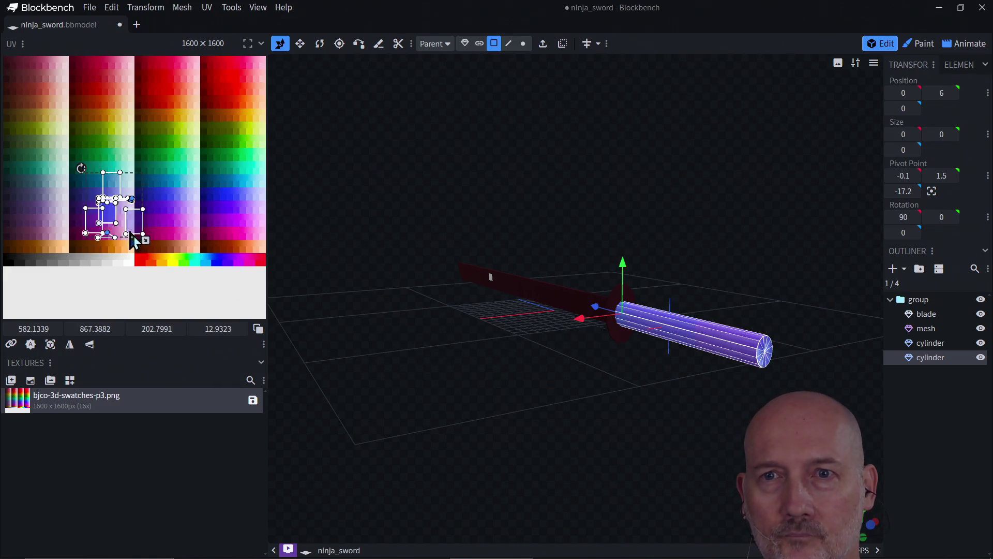
mouse_move(111, 217)
left_mouse_down()
mouse_move(114, 253)
mouse_move(107, 244)
mouse_move(116, 239)
mouse_move(85, 200)
left_mouse_up()
left_click(84, 203)
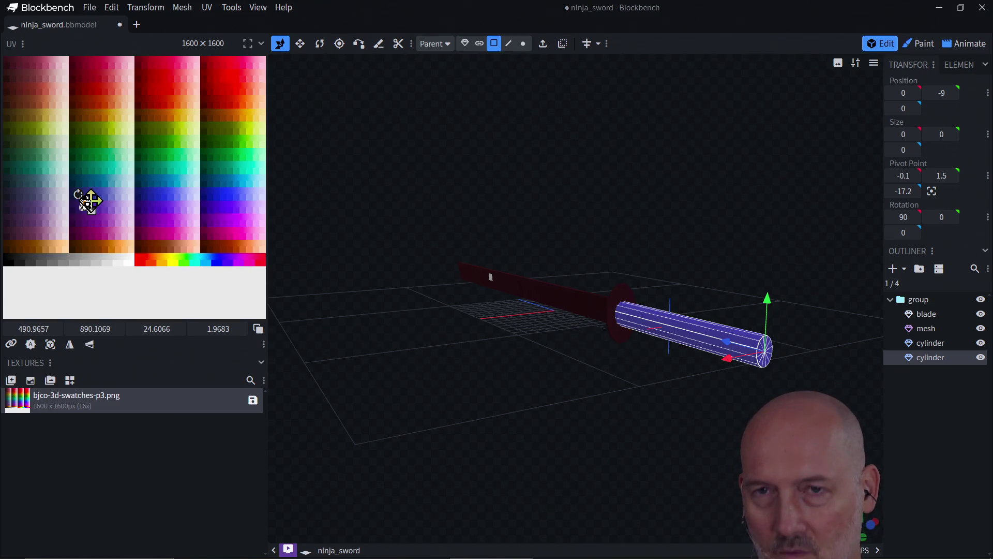
right_click(135, 202)
Step: Zoom into the swatch texture and remap the handle's UVs with Ctrl+V
mouse_move(136, 202)
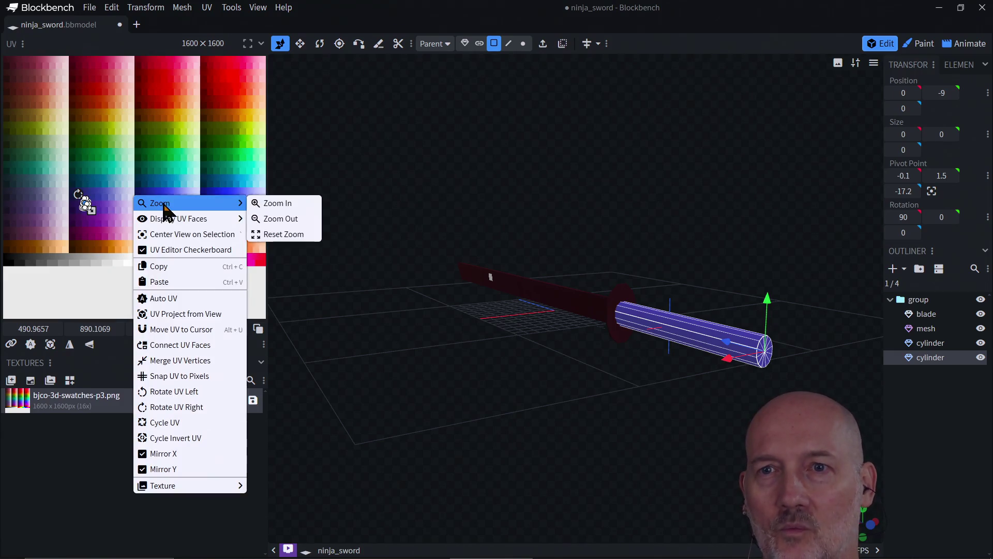
left_click(262, 204)
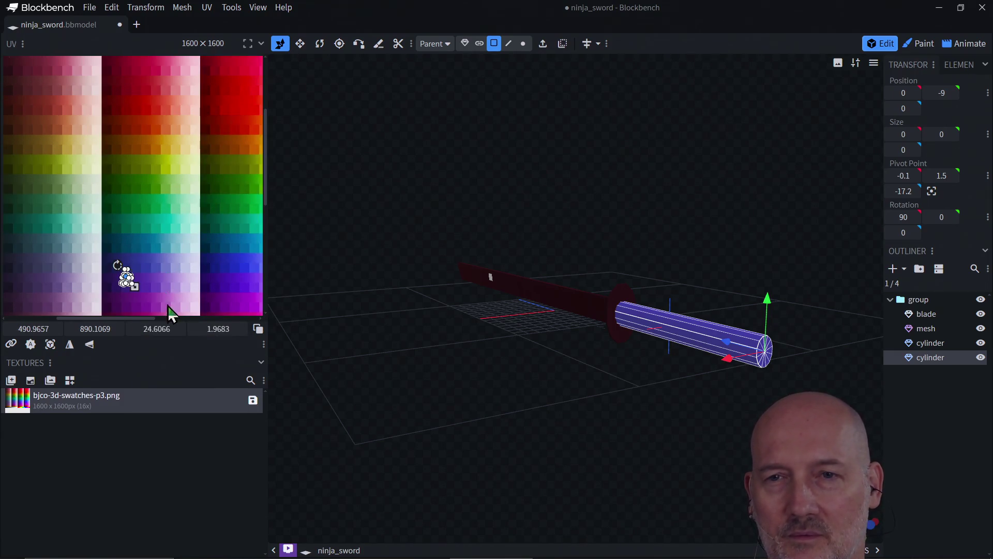
right_click(177, 291)
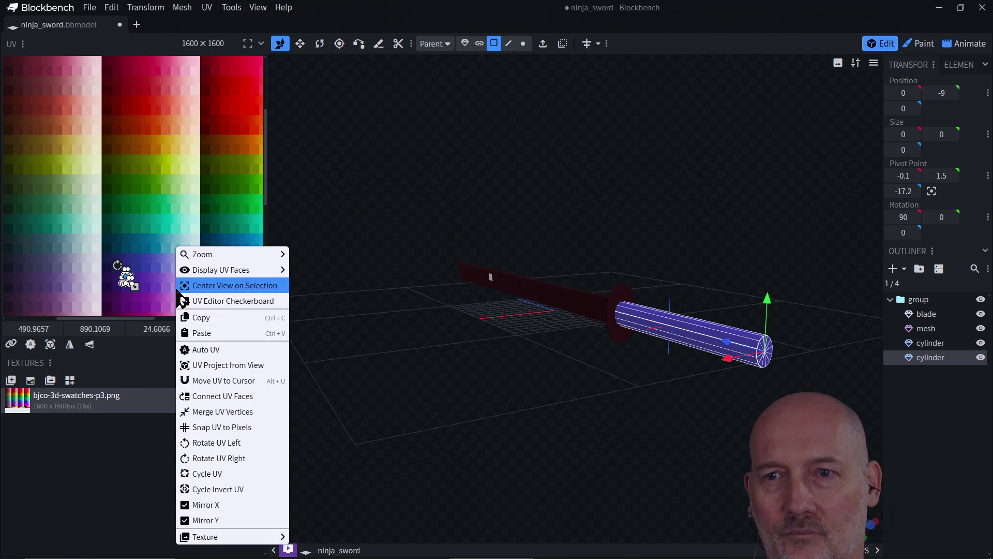
left_click(141, 213)
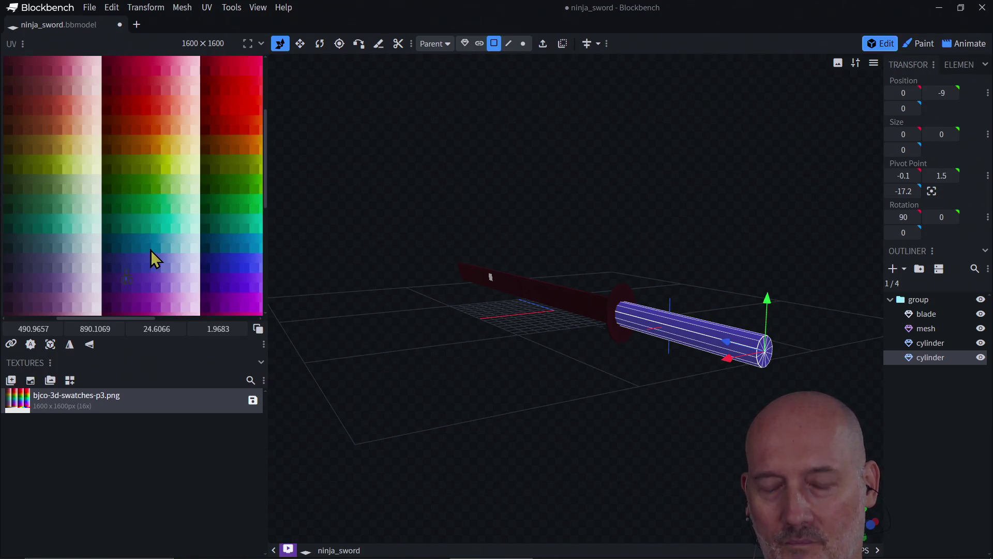
key("ctrl+v")
Step: Box-select all of the handle cylinder's UV faces on the palette
scroll(151, 250, "down", 5)
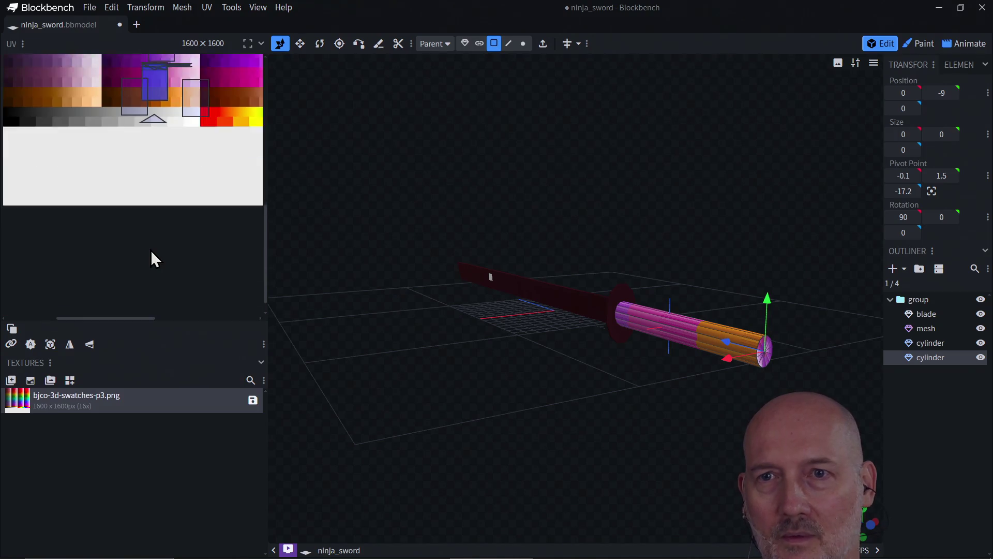
scroll(150, 249, "up", 5)
left_click(141, 242)
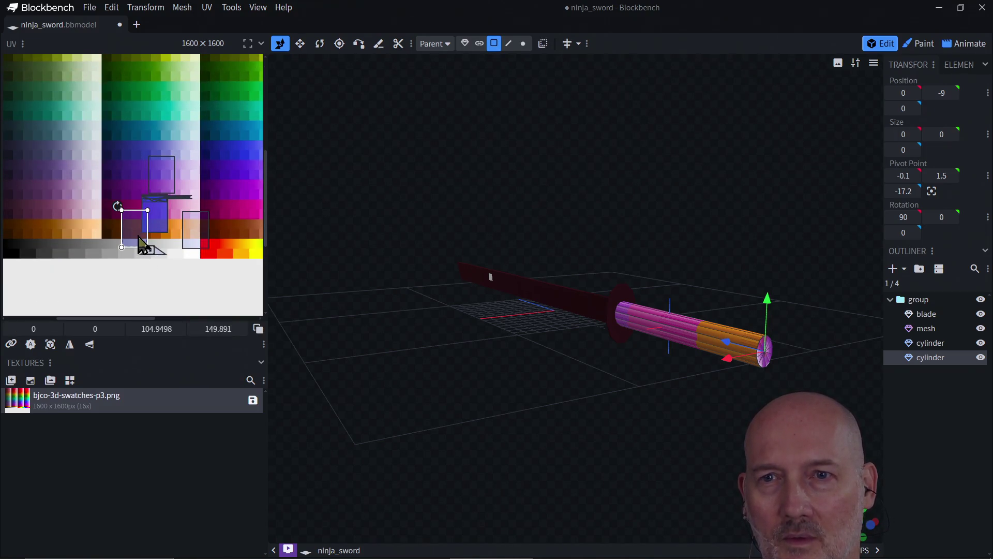
mouse_move(81, 138)
left_mouse_down()
mouse_move(224, 277)
mouse_move(187, 252)
mouse_move(168, 202)
mouse_move(147, 194)
mouse_move(137, 174)
mouse_move(178, 226)
left_mouse_up()
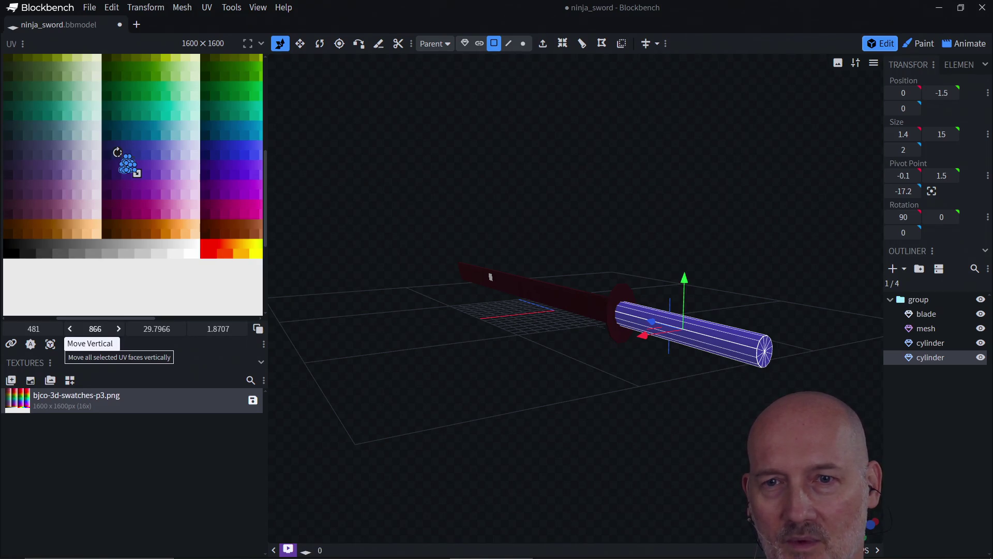
Step: Adjust the Move Vertical and UV fields to collapse the handle's UVs onto a purple swatch
left_click(119, 328)
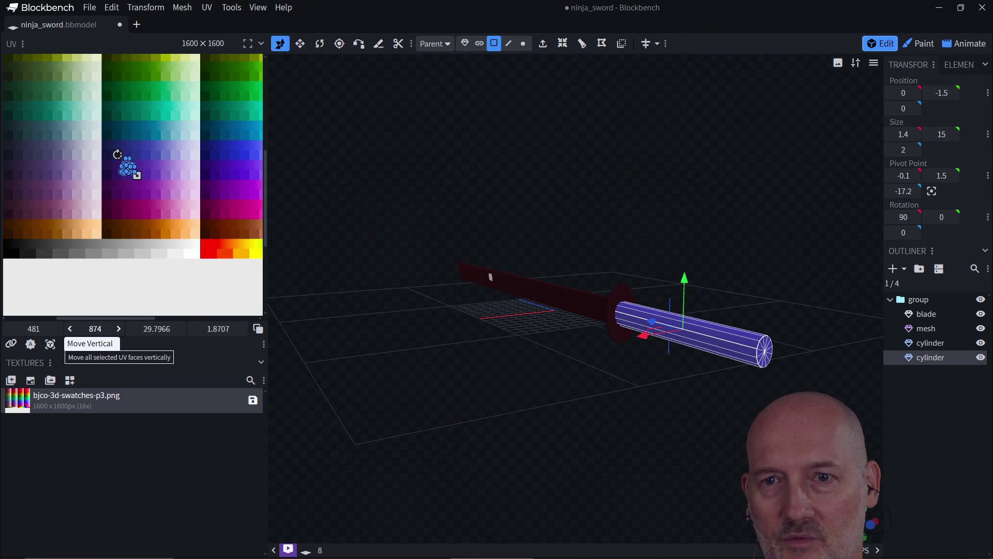
left_click_drag(93, 335, 94, 331)
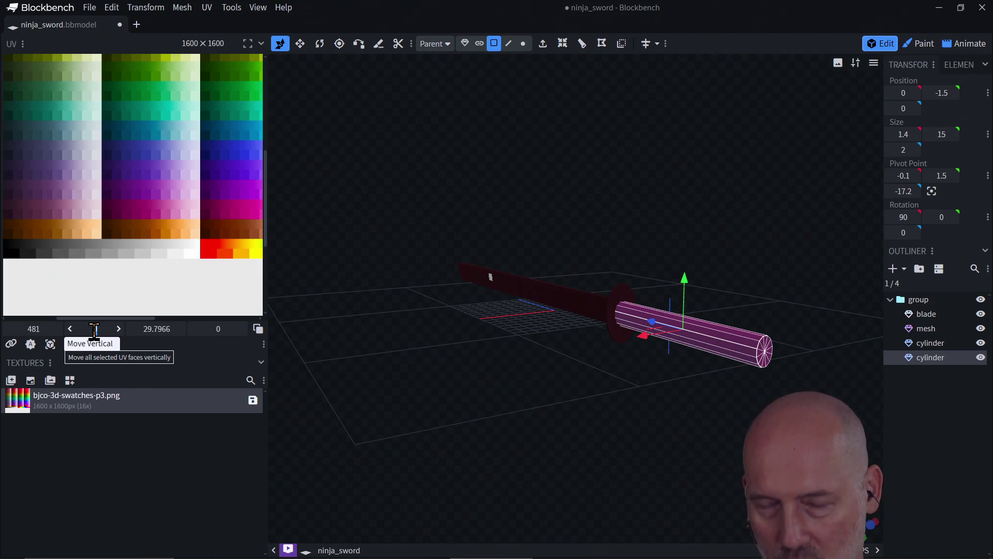
left_click_drag(94, 331, 94, 331)
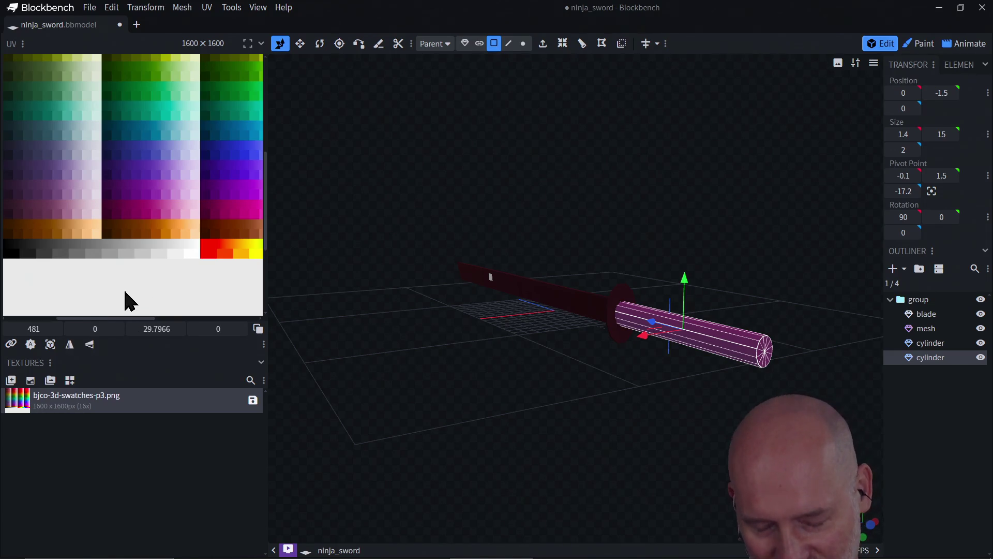
Step: Reset the UV editor zoom to show the whole swatch texture and deselect the UVs
scroll(148, 257, "down", 1)
scroll(148, 256, "down", 2)
scroll(148, 256, "up", 10)
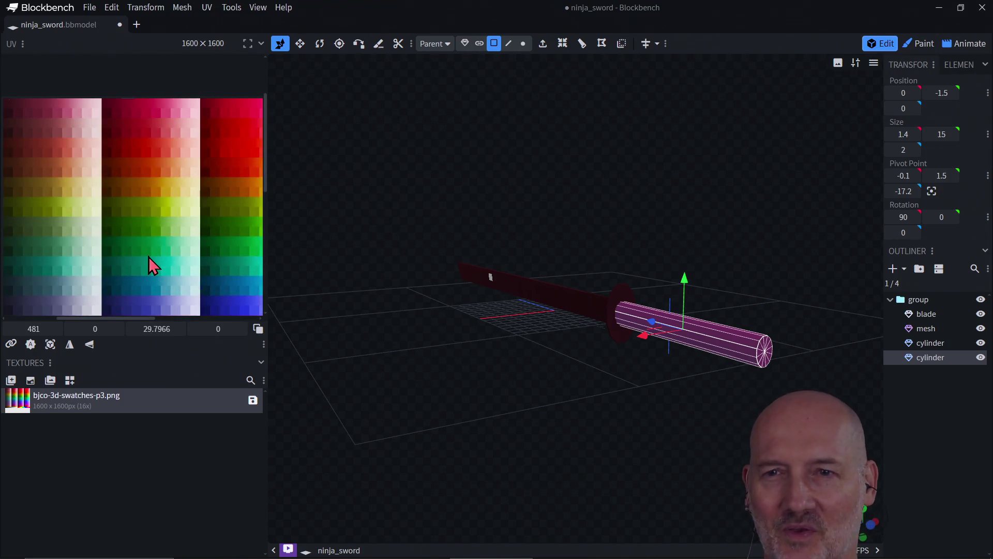
right_click(121, 210)
mouse_move(150, 220)
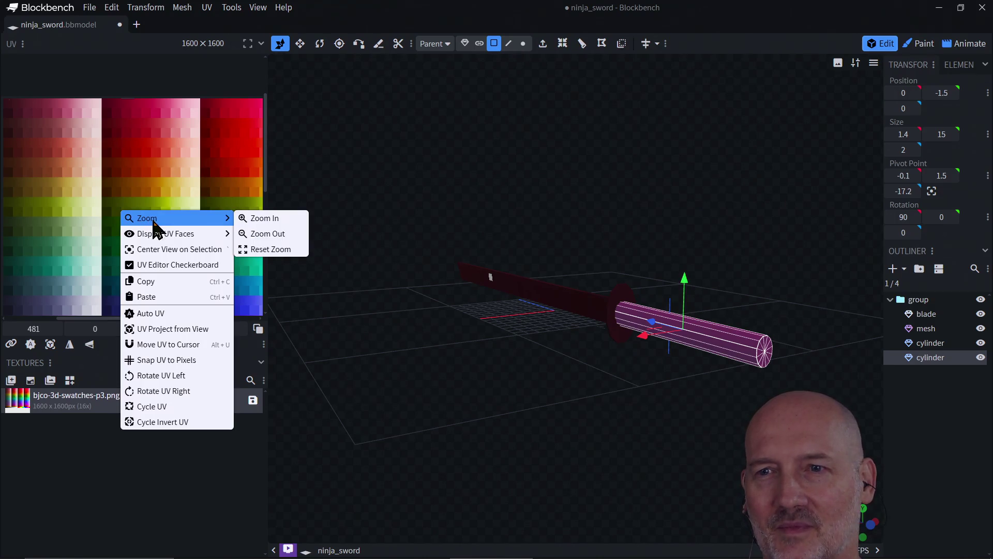
left_click(262, 248)
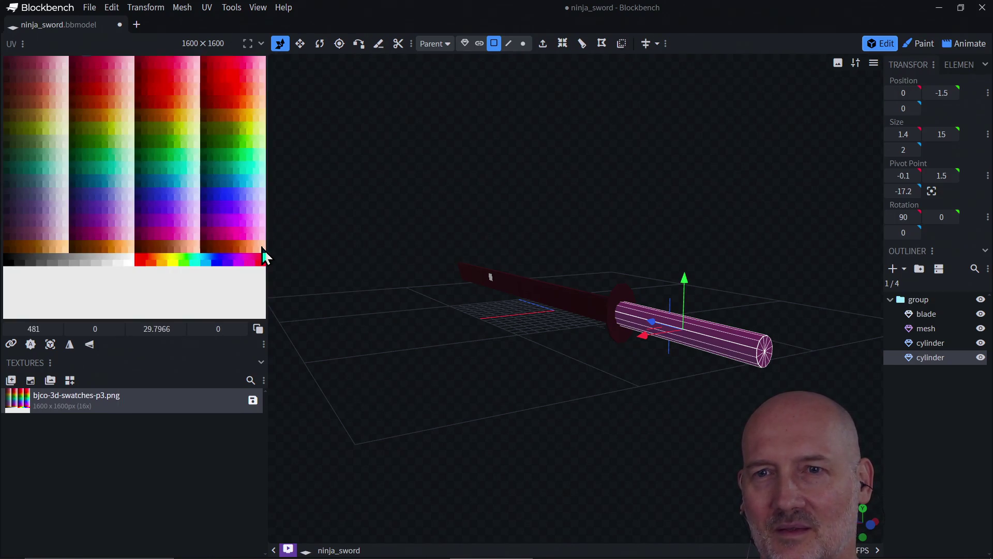
left_click(137, 234)
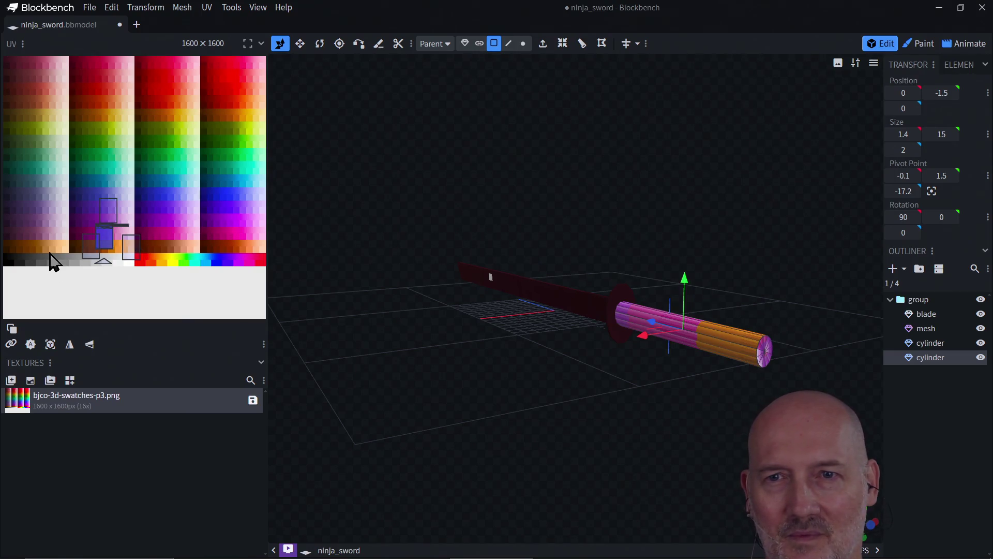
Step: Move one handle UV face onto the palette's dark bottom row and zoom in
left_click(116, 222)
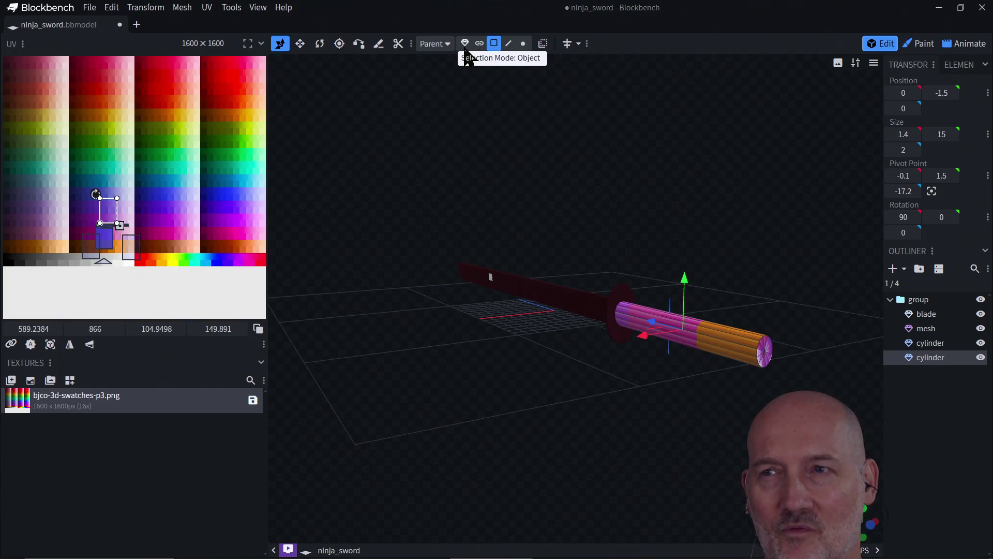
left_click_drag(106, 207, 51, 249)
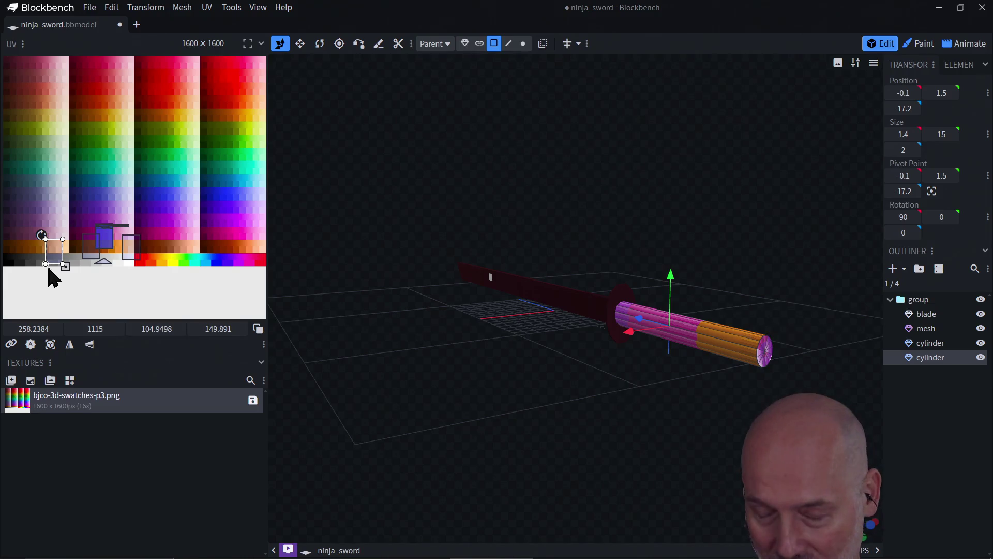
right_click(70, 195)
mouse_move(110, 217)
mouse_move(138, 201)
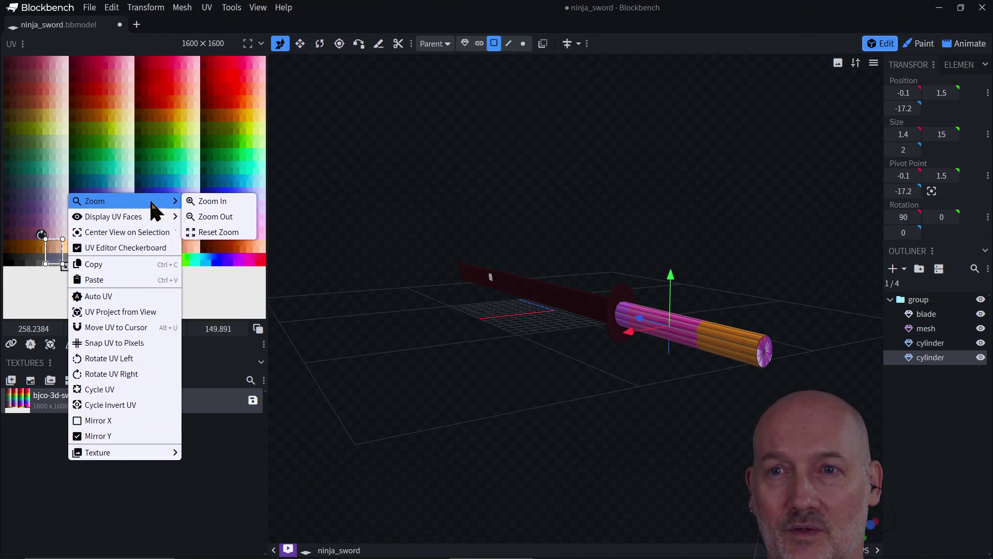
left_click(215, 201)
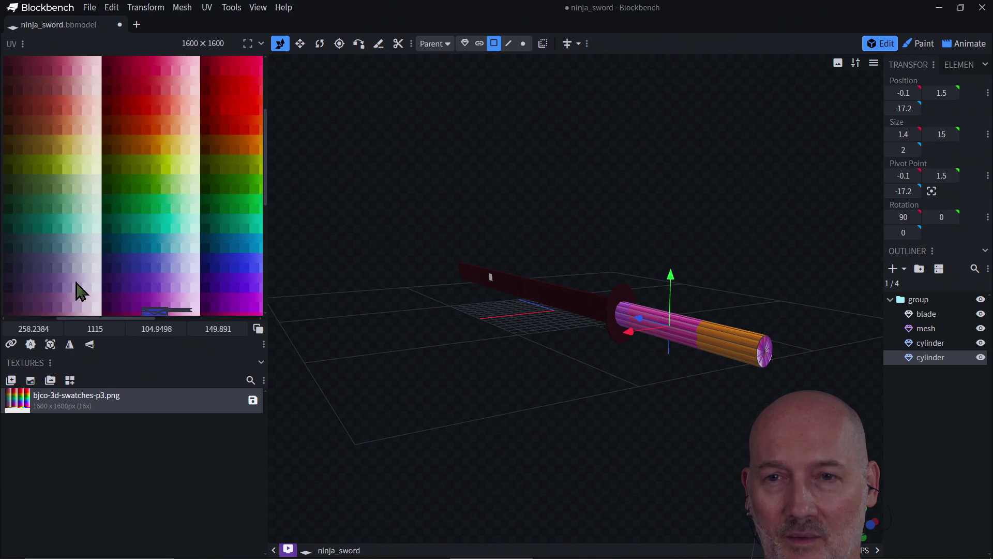
mouse_move(267, 155)
left_mouse_down()
mouse_move(267, 209)
mouse_move(268, 193)
left_mouse_up()
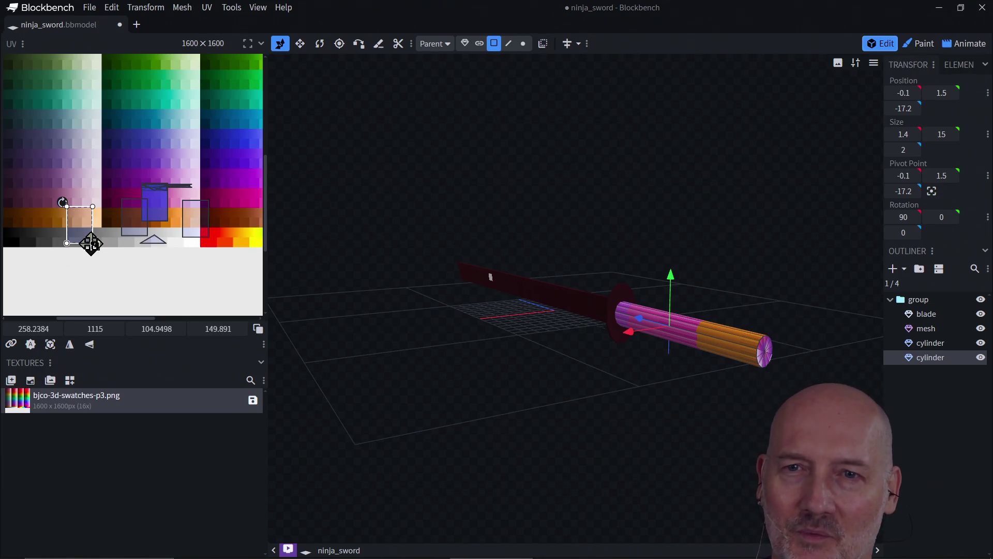
Step: Shrink that face and the right-hand UV face to fit single swatch cells
mouse_move(93, 241)
left_mouse_down()
mouse_move(78, 219)
mouse_move(73, 244)
mouse_move(47, 226)
mouse_move(27, 245)
left_mouse_up()
left_click(188, 222)
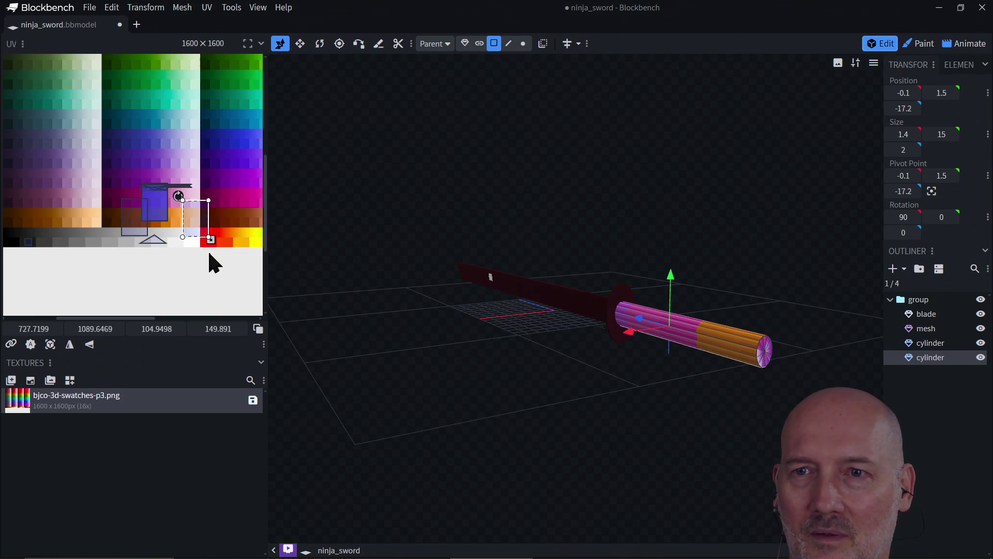
left_click_drag(207, 237, 196, 228)
mouse_move(184, 208)
left_mouse_down()
mouse_move(179, 225)
mouse_move(32, 248)
left_mouse_up()
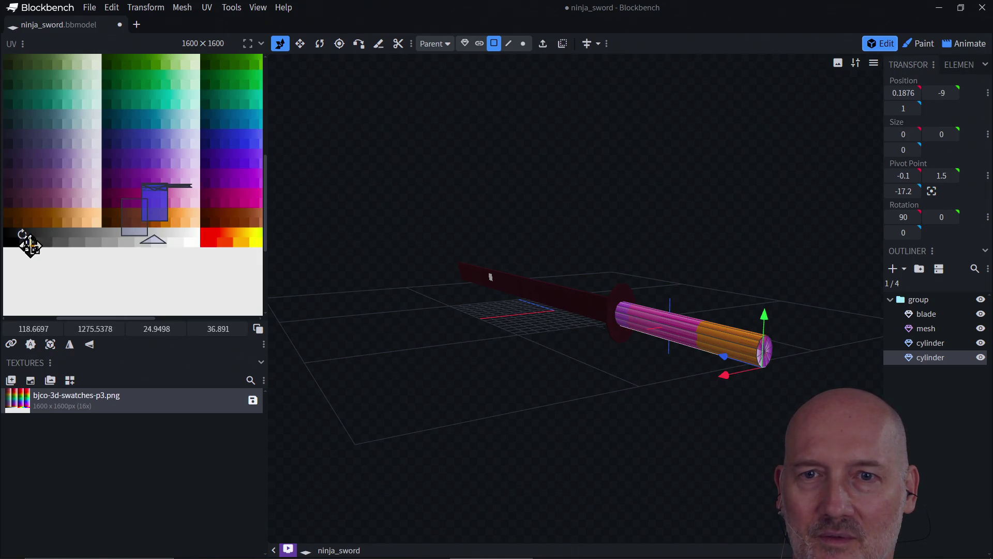
Step: Shift the other handle UV face slightly and shrink it into a narrow strip
left_click(141, 230)
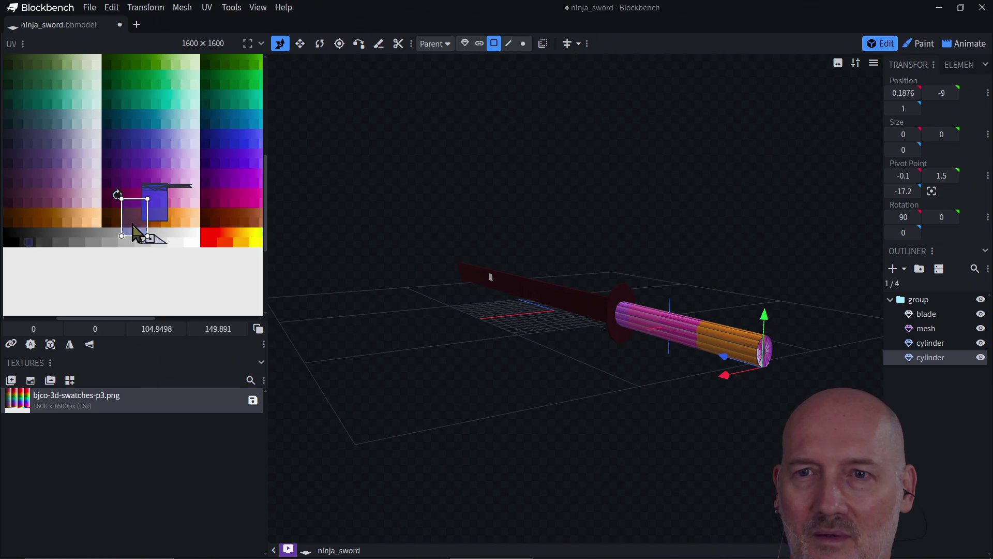
mouse_move(141, 224)
left_mouse_down()
mouse_move(130, 224)
mouse_move(153, 230)
left_mouse_up()
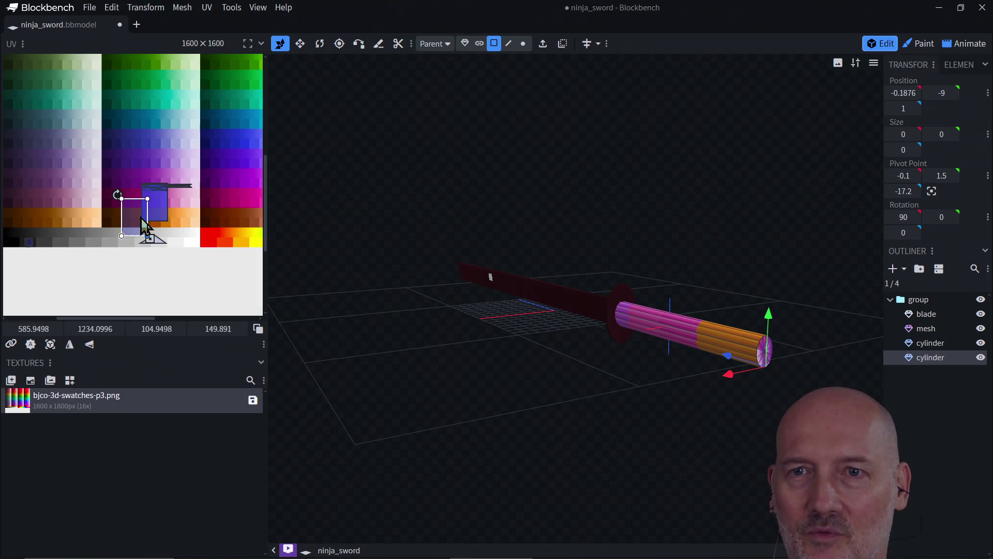
mouse_move(149, 238)
left_mouse_down()
mouse_move(122, 200)
mouse_move(82, 240)
mouse_move(32, 250)
left_mouse_up()
scroll(40, 261, "down", 3)
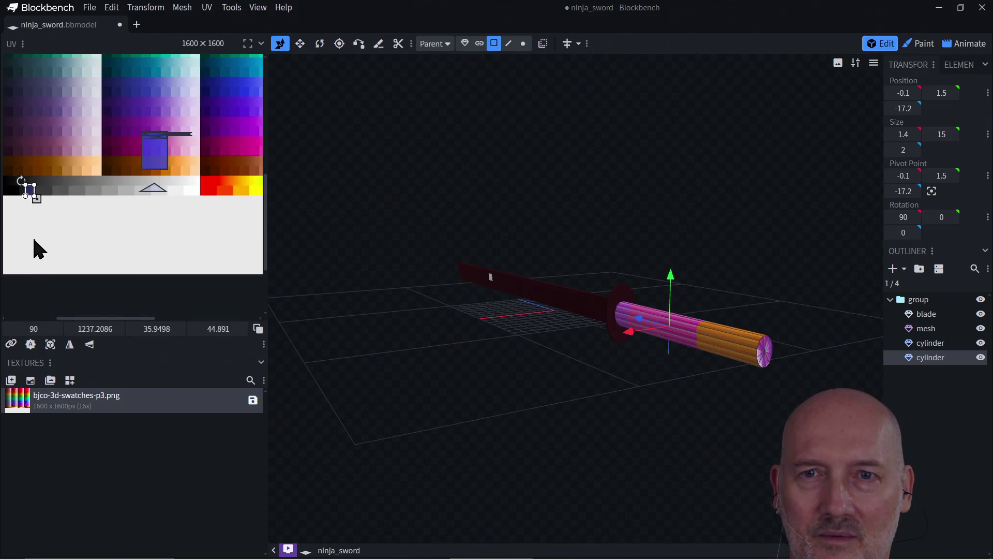
mouse_move(88, 316)
left_mouse_down()
mouse_move(62, 317)
mouse_move(70, 300)
left_mouse_up()
Step: Shrink the blue and purple UV faces to small boxes, undoing a misplaced move onto dark grey
left_click(214, 160)
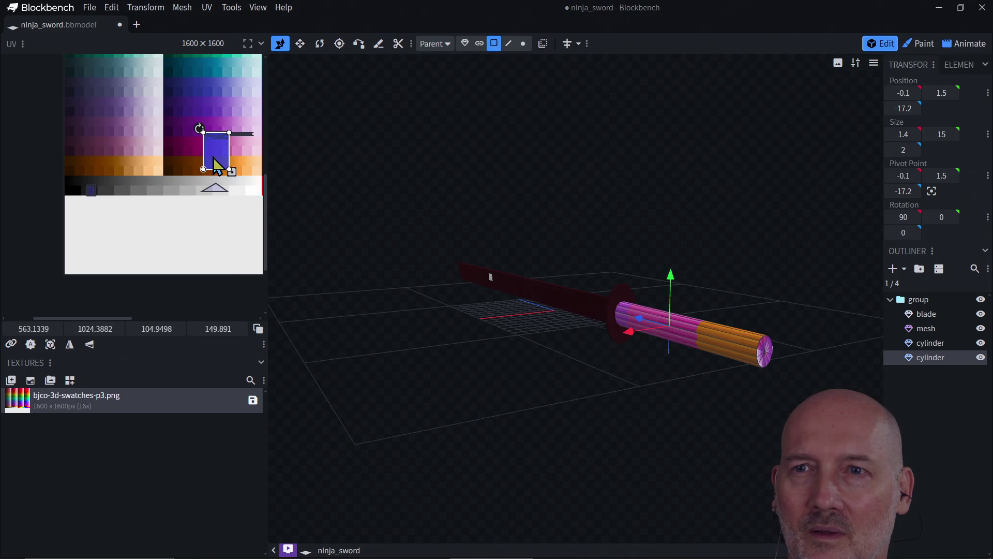
mouse_move(231, 171)
left_mouse_down()
mouse_move(200, 140)
mouse_move(212, 143)
mouse_move(96, 199)
mouse_move(206, 171)
mouse_move(210, 142)
mouse_move(230, 171)
mouse_move(207, 138)
mouse_move(94, 197)
left_mouse_up()
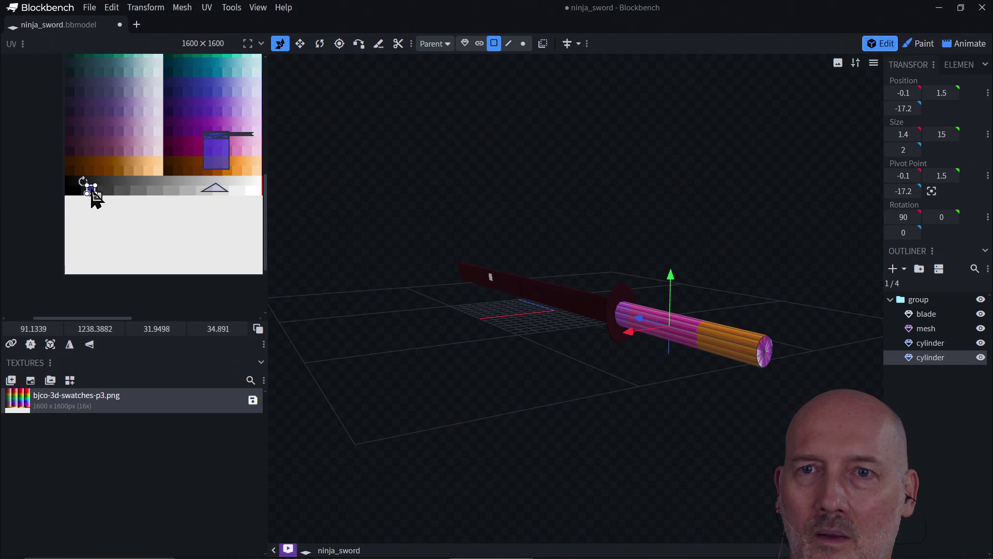
left_click(221, 161)
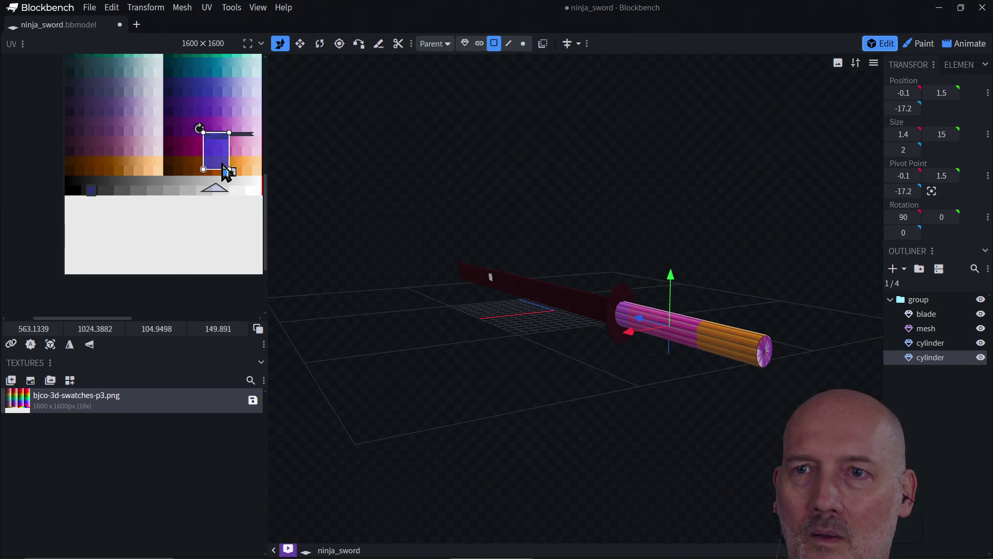
mouse_move(229, 170)
left_mouse_down()
mouse_move(206, 140)
mouse_move(91, 196)
left_mouse_up()
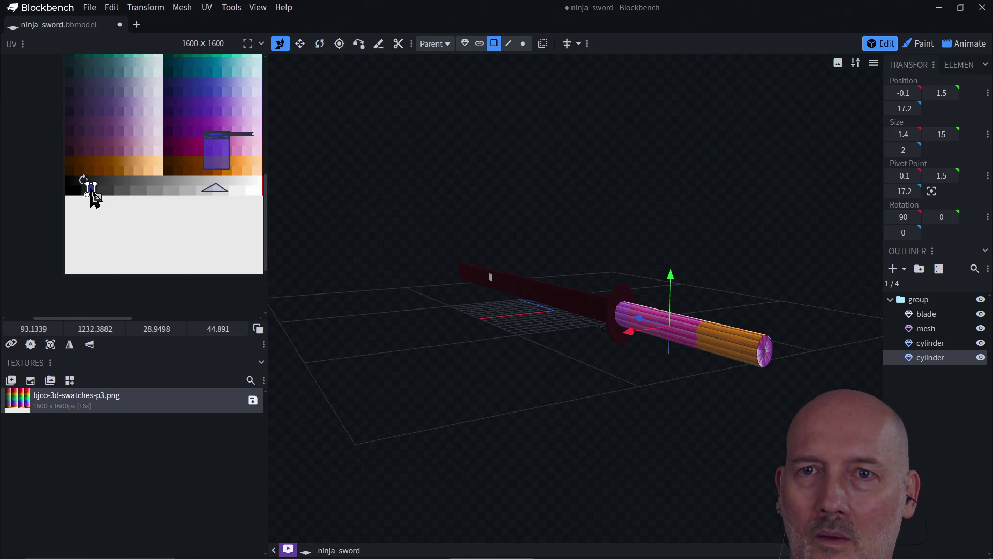
left_click(221, 155)
left_click_drag(229, 170, 214, 145)
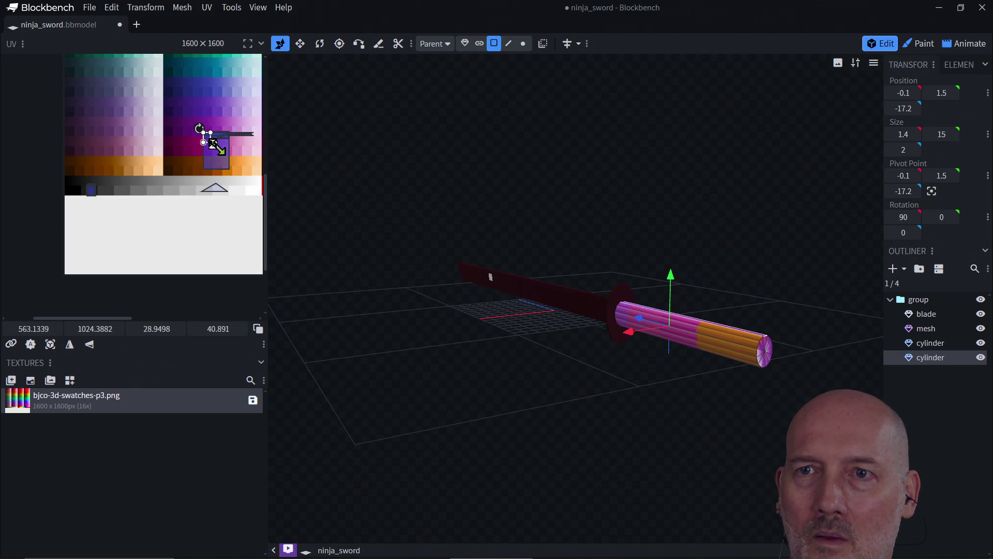
left_click_drag(209, 141, 93, 194)
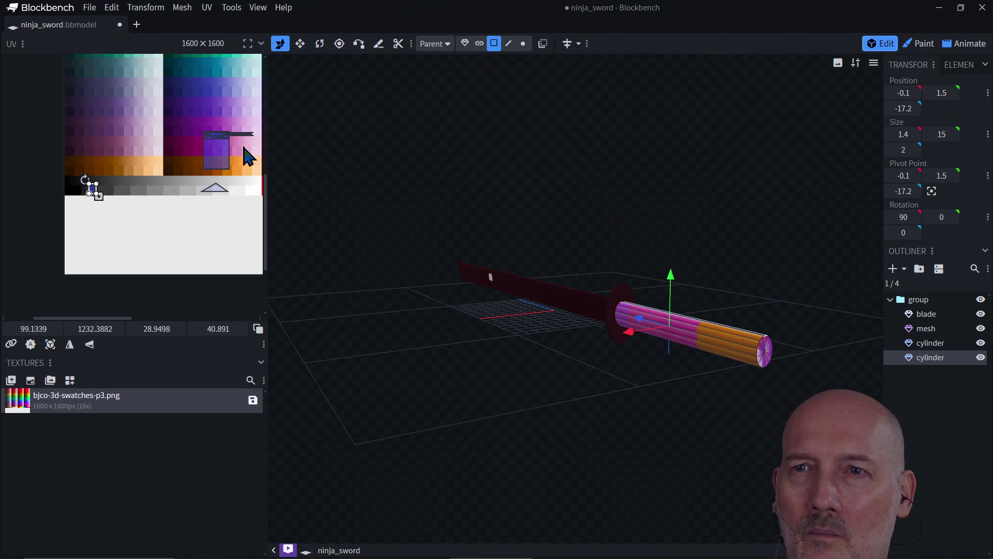
key("ctrl+z")
key("ctrl+z")
left_click_drag(231, 171, 209, 140)
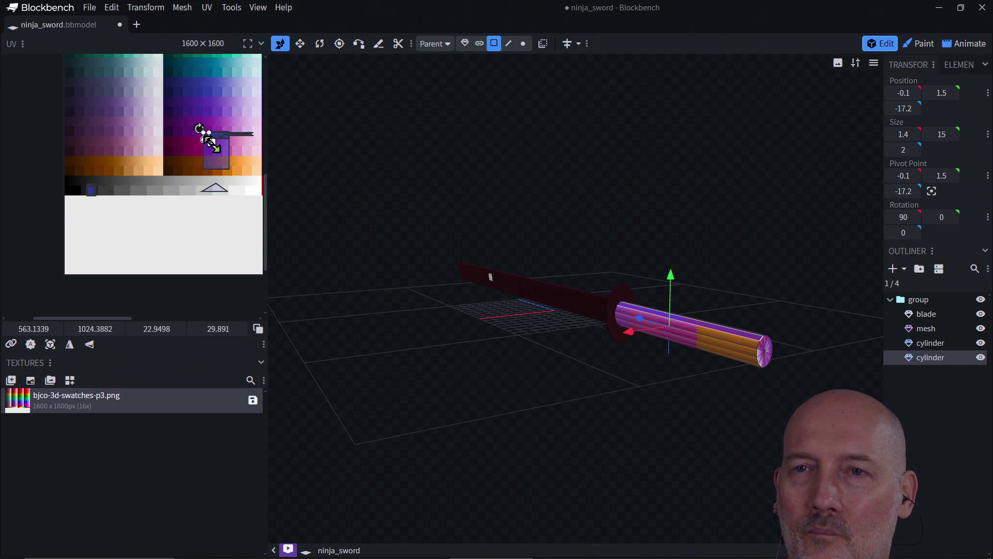
Step: Move the selected UV face onto the grey swatch row
right_click(93, 198)
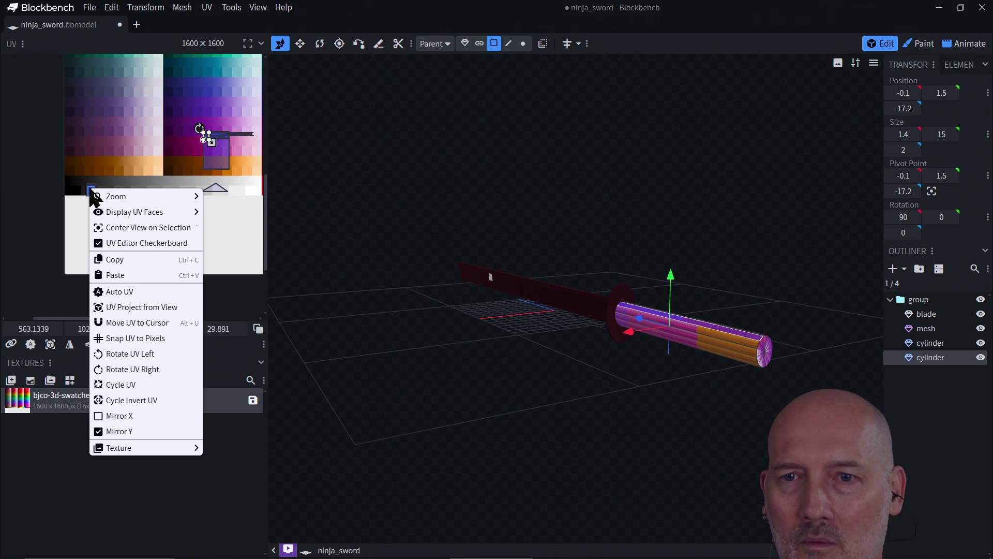
left_click(129, 324)
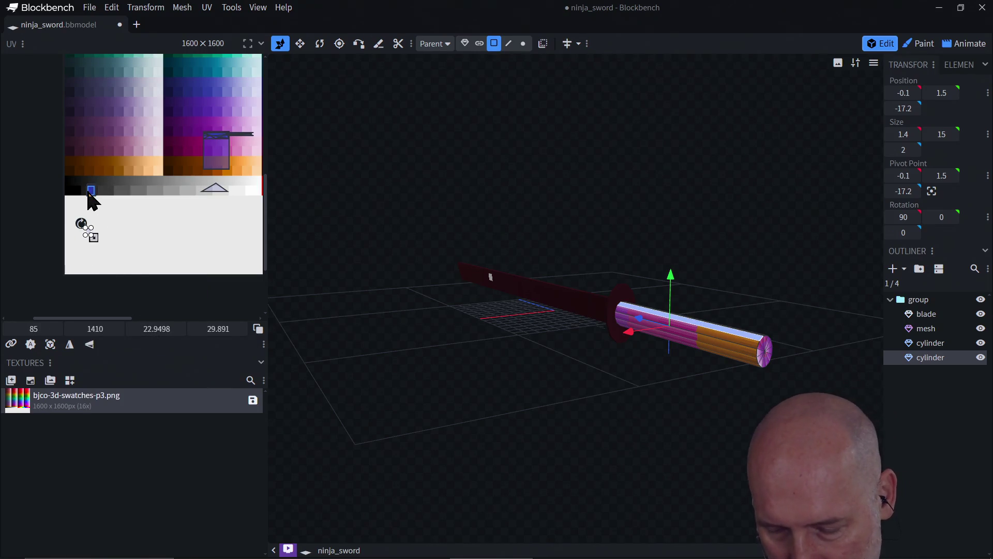
left_click_drag(86, 230, 87, 193)
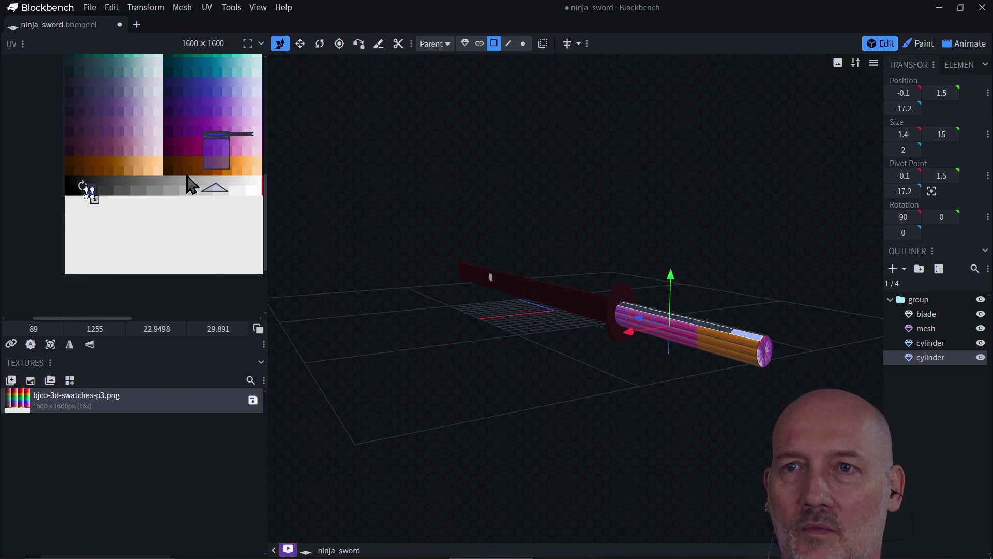
Step: Deselect, then box-select all of the handle's UV faces together
left_click(222, 154)
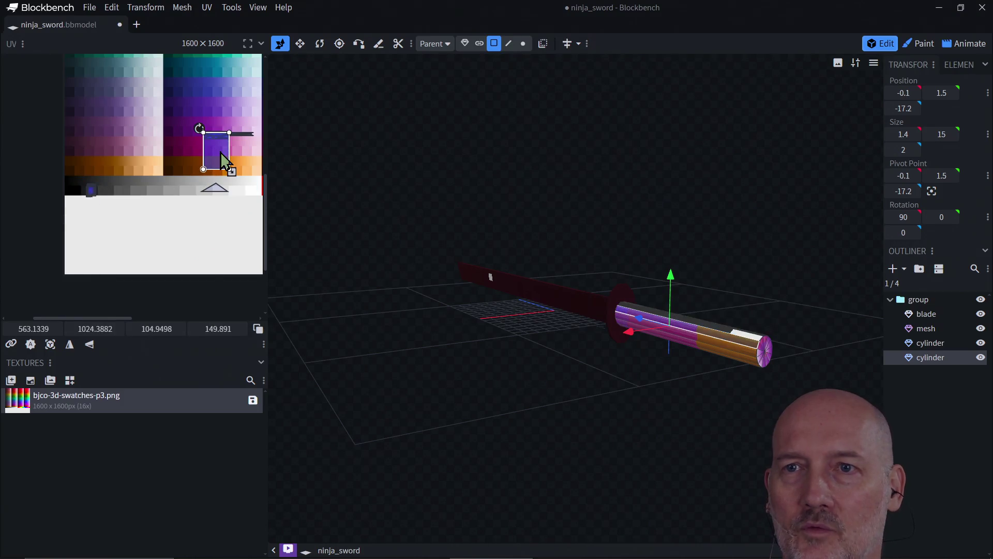
left_click(181, 110)
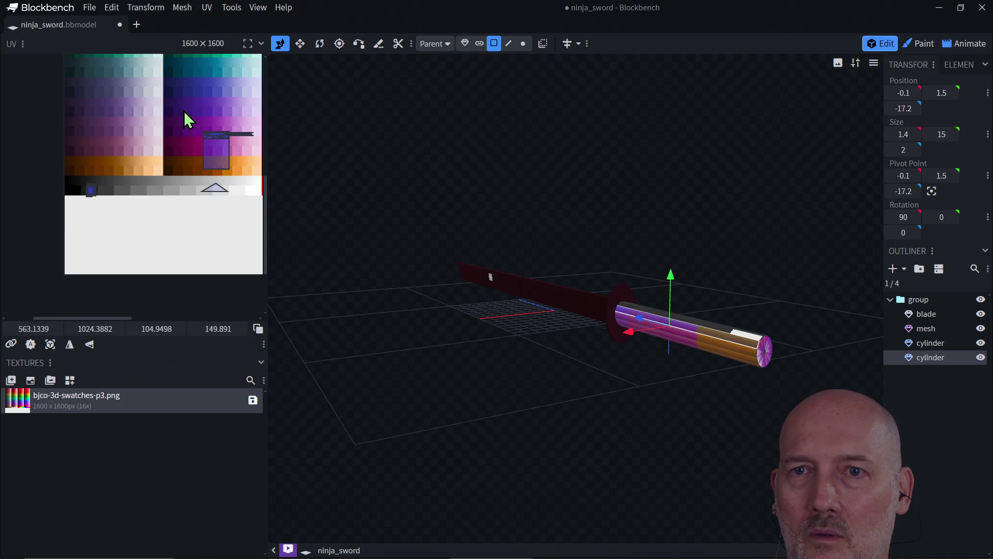
mouse_move(184, 111)
left_mouse_down()
mouse_move(199, 163)
mouse_move(263, 210)
mouse_move(228, 167)
left_mouse_up()
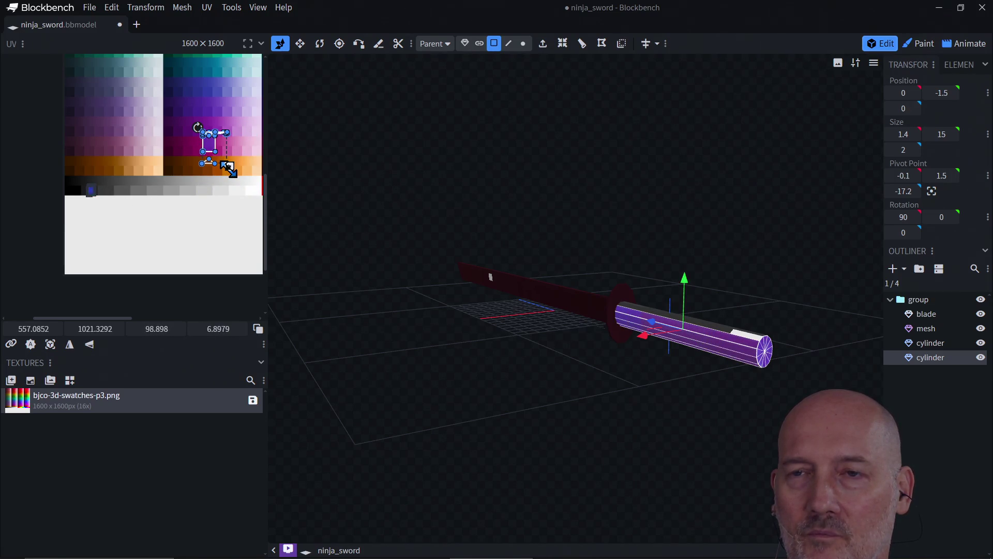
Step: Move the handle's UV island onto the grey swatch row, then onto a darker grey
left_click(92, 193)
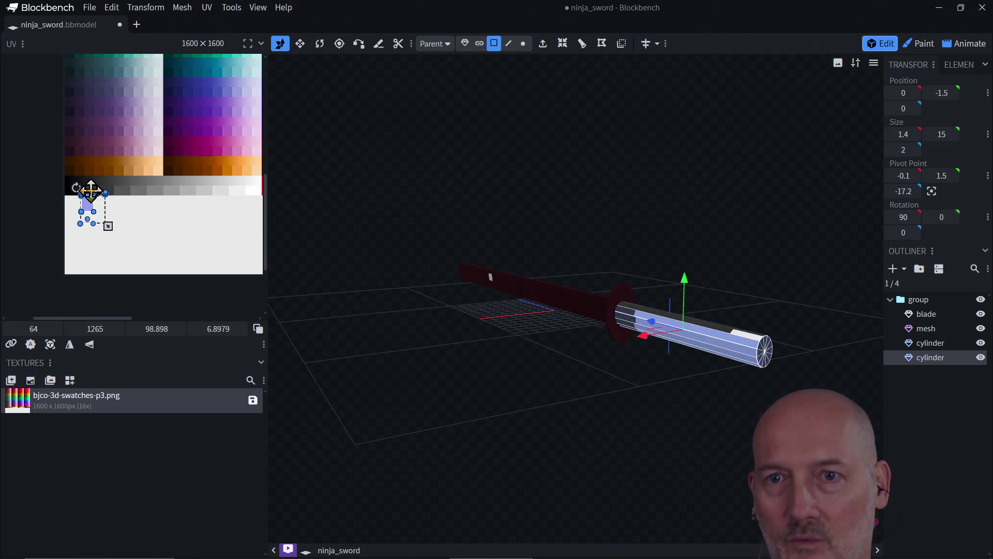
mouse_move(89, 215)
left_mouse_down()
mouse_move(88, 194)
mouse_move(103, 212)
mouse_move(97, 196)
left_mouse_up()
scroll(75, 215, "up", 1)
scroll(88, 199, "down", 2)
scroll(83, 216, "up", 1)
Step: Zoom the UV editor in twice and box-select the cylinder's UV faces on the dark grey row
right_click(90, 219)
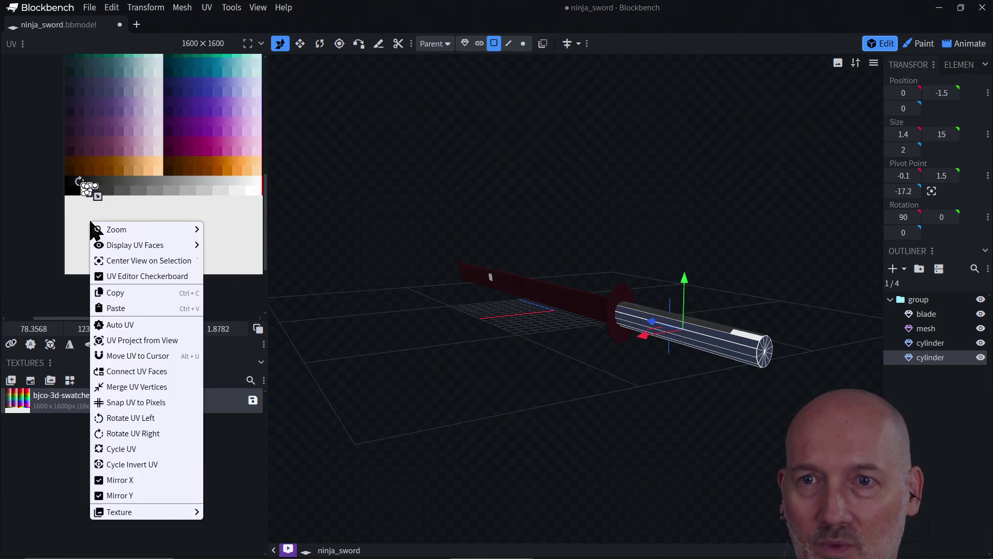
mouse_move(127, 231)
left_click(222, 229)
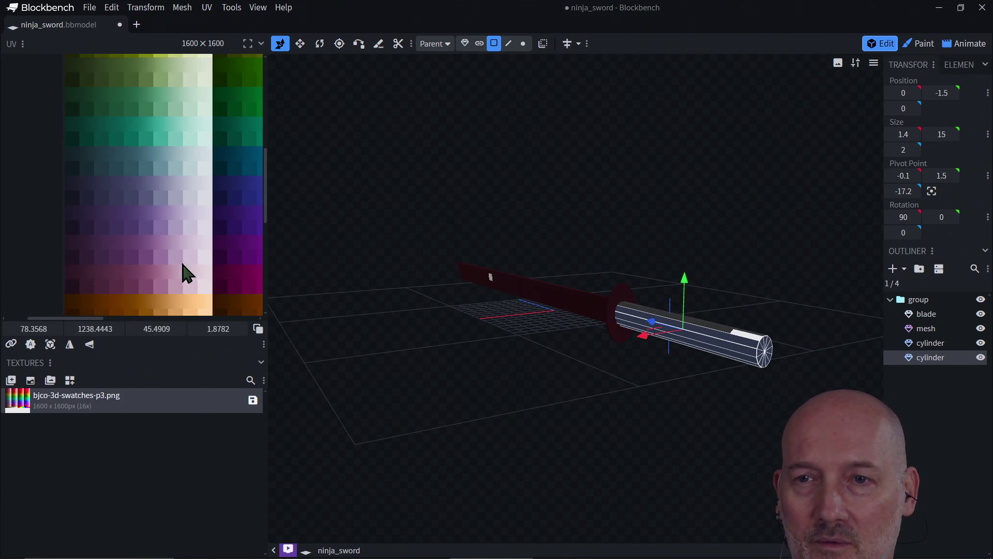
left_click_drag(265, 195, 264, 252)
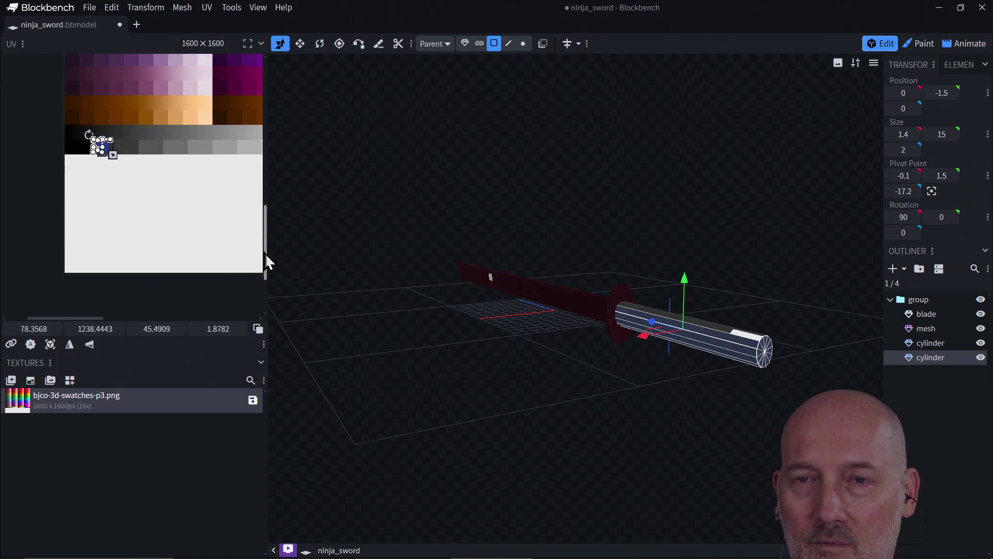
left_click_drag(81, 322, 62, 321)
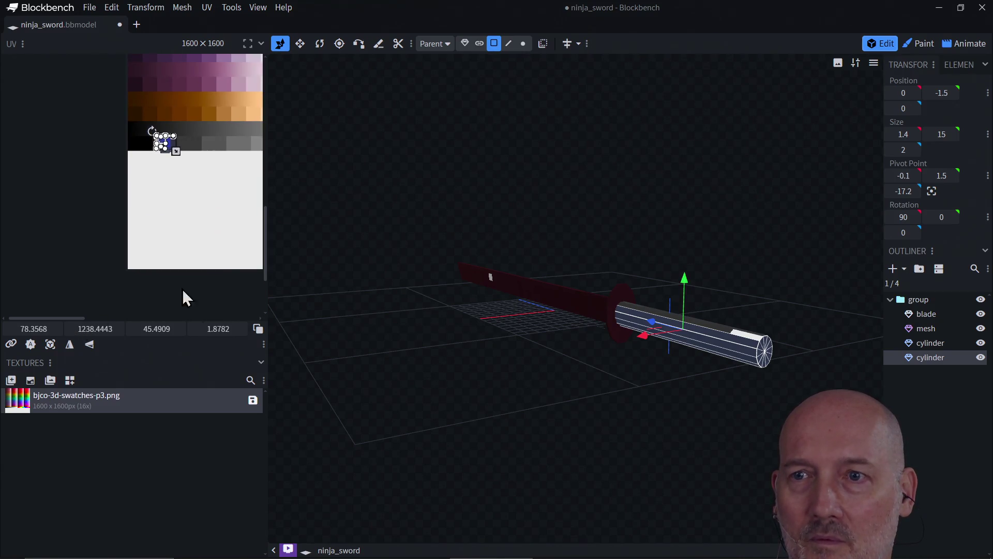
left_click_drag(265, 266, 264, 249)
scroll(142, 231, "up", 5)
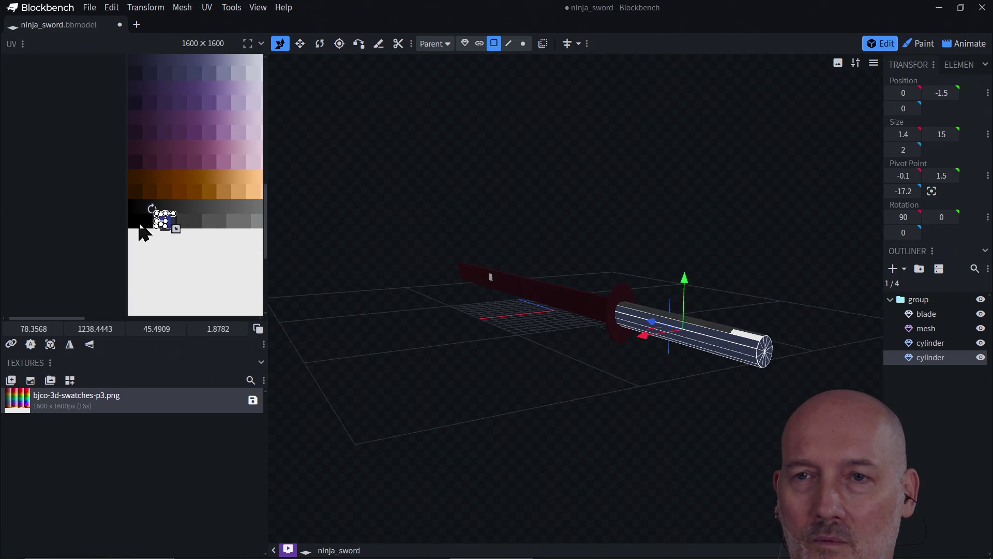
scroll(156, 233, "down", 3)
right_click(186, 257)
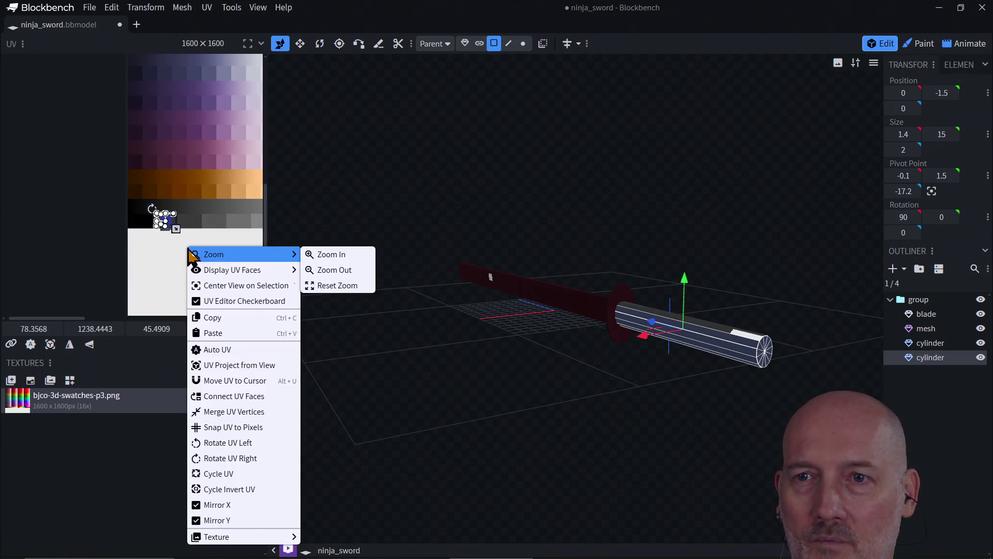
left_click(321, 268)
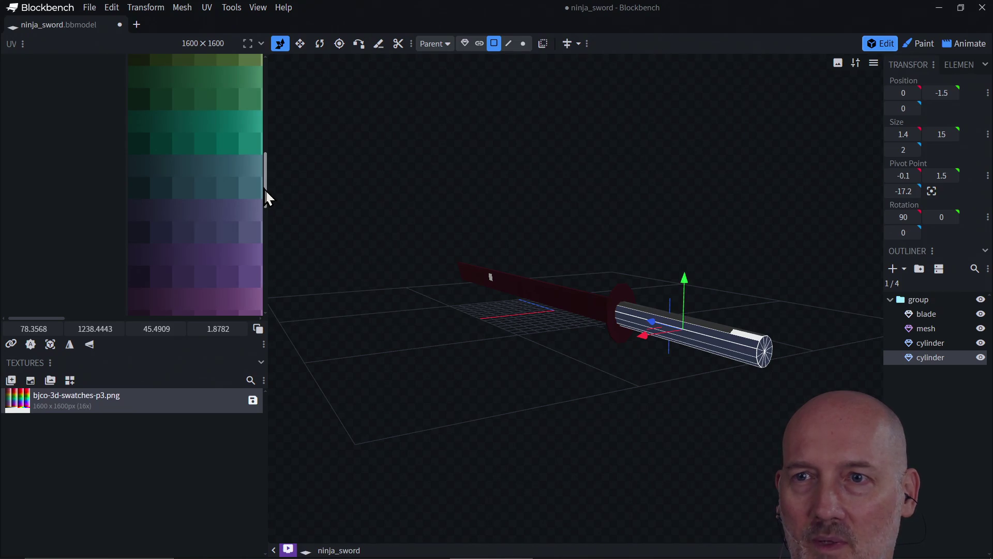
mouse_move(266, 196)
left_mouse_down()
mouse_move(266, 261)
mouse_move(266, 249)
left_mouse_up()
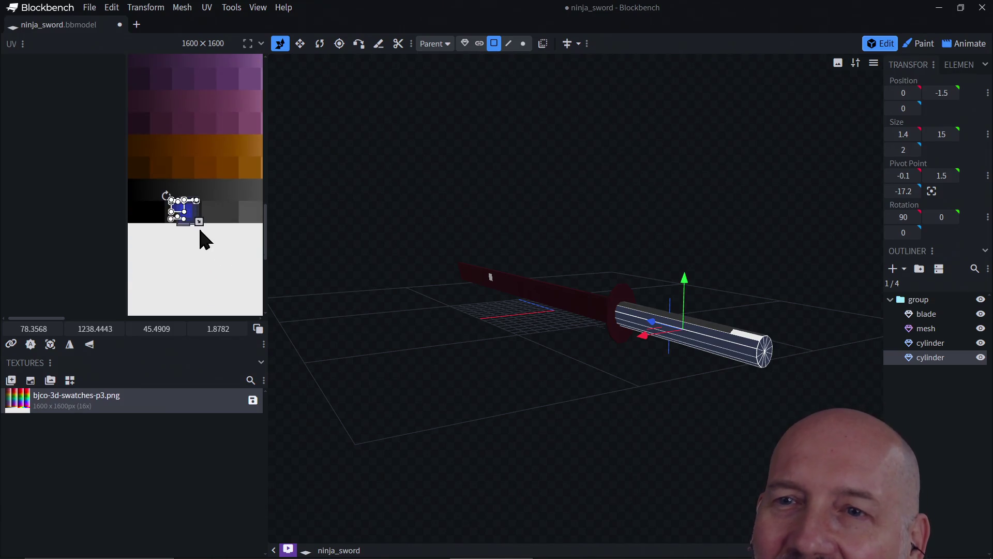
mouse_move(151, 184)
left_mouse_down()
mouse_move(212, 238)
mouse_move(224, 236)
mouse_move(186, 218)
left_mouse_up()
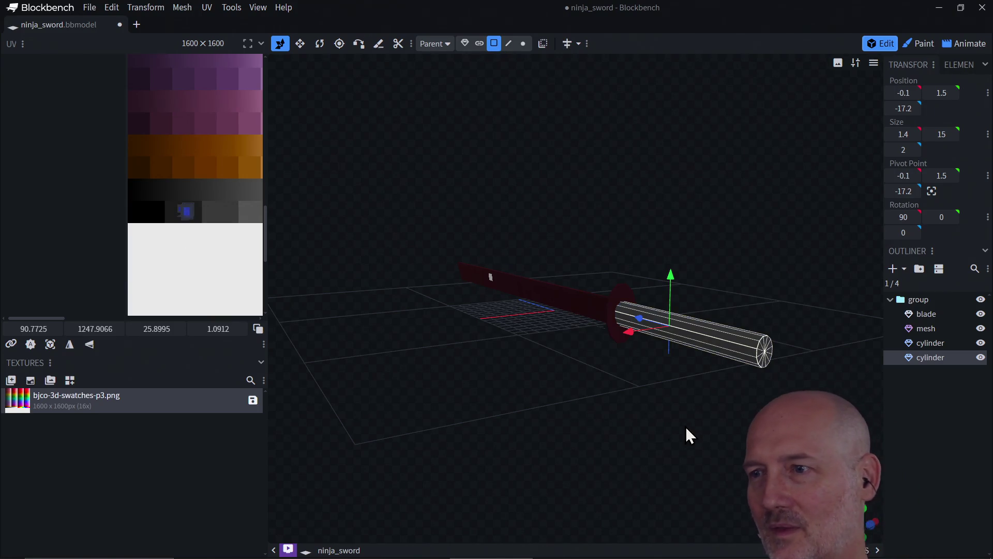
Step: Orbit around the sword, select the blade and then the guard cylinder, and switch to element selection
left_click_drag(669, 422, 626, 393)
left_click(574, 293)
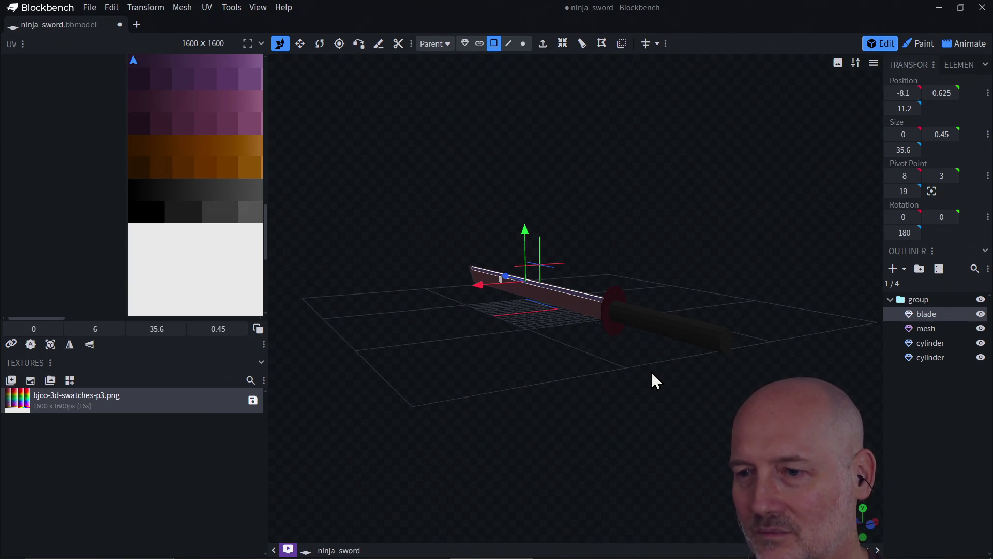
mouse_move(656, 365)
left_mouse_down()
mouse_move(631, 380)
mouse_move(637, 409)
mouse_move(555, 407)
mouse_move(573, 386)
mouse_move(635, 418)
mouse_move(504, 394)
mouse_move(572, 381)
mouse_move(585, 419)
mouse_move(567, 397)
mouse_move(536, 398)
mouse_move(615, 416)
mouse_move(655, 399)
mouse_move(616, 390)
left_mouse_up()
left_click(646, 397)
left_click_drag(734, 361, 641, 371)
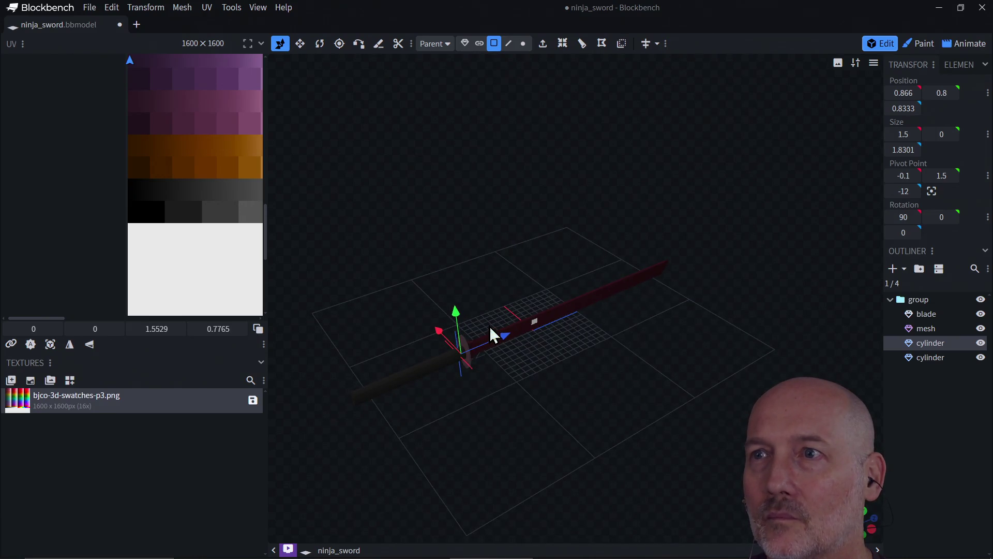
left_click(465, 42)
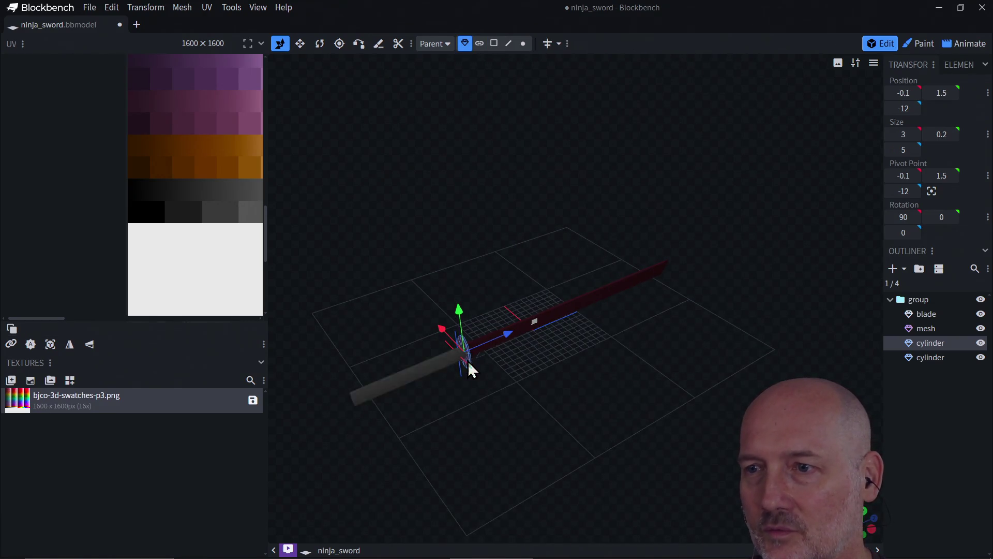
Step: Reset the UV editor to the whole swatch sheet, then zoom into the lower palette
right_click(199, 252)
mouse_move(236, 264)
left_click(345, 291)
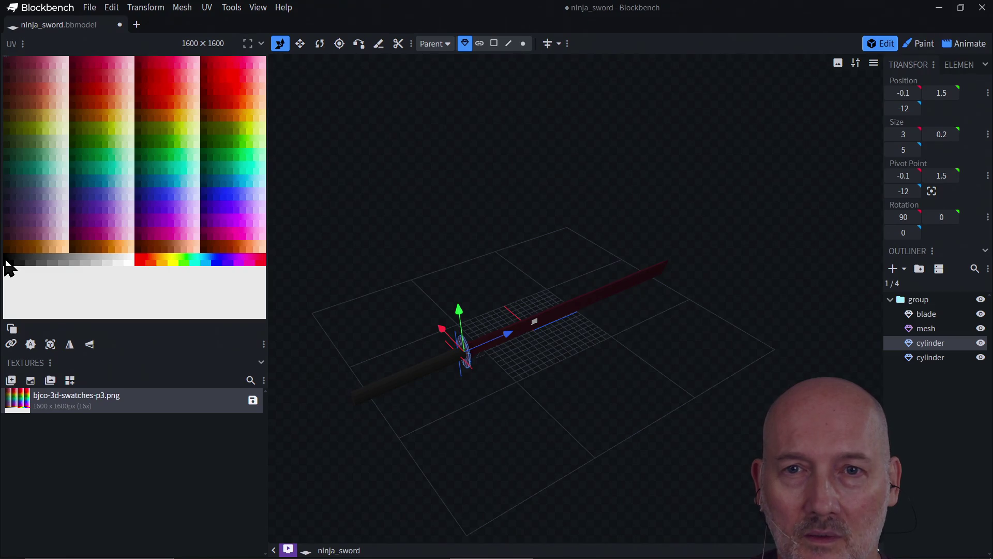
right_click(7, 265)
mouse_move(109, 270)
left_click(151, 266)
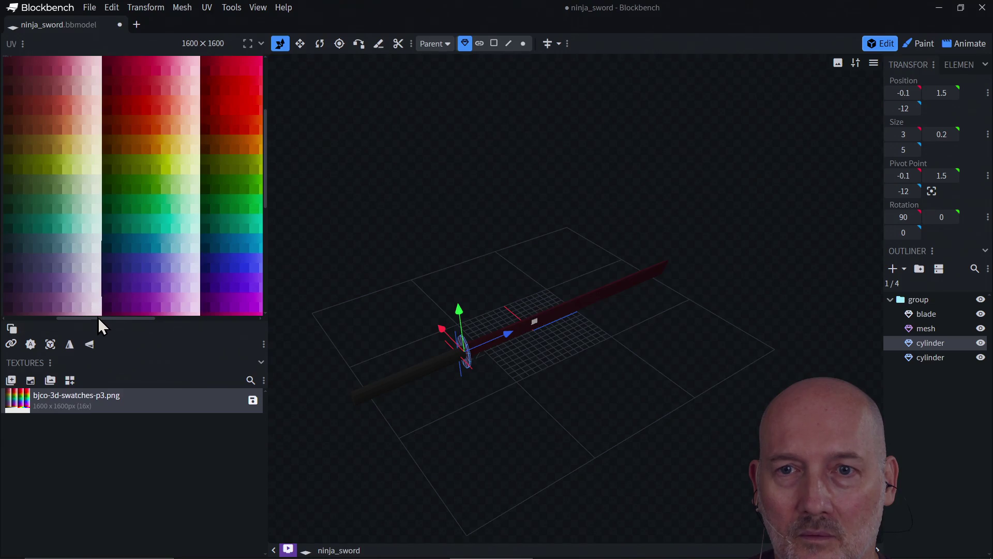
left_click_drag(92, 318, 23, 318)
left_click_drag(266, 151, 266, 209)
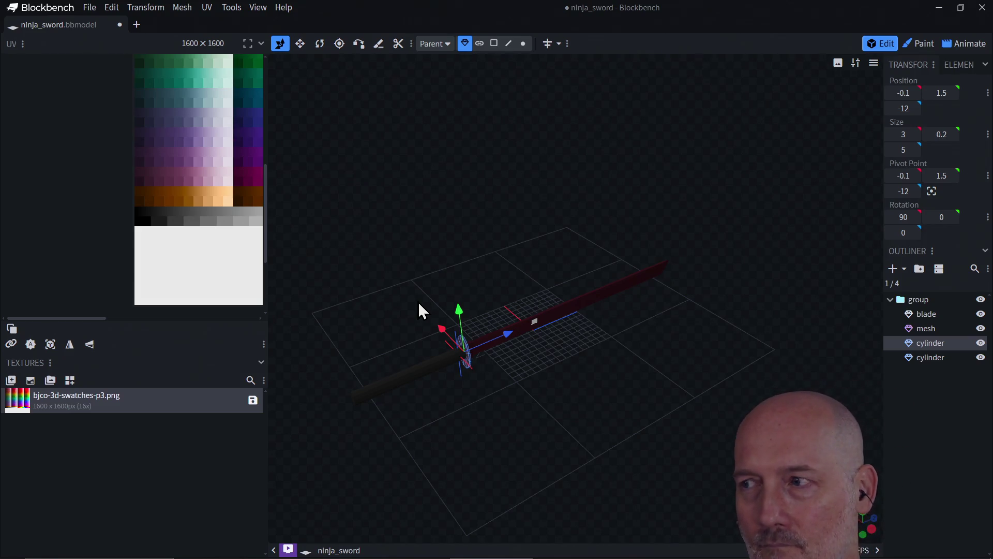
Step: Select every guard face and move its UV to 177, 1175 near the brownish-orange row
left_click(494, 43)
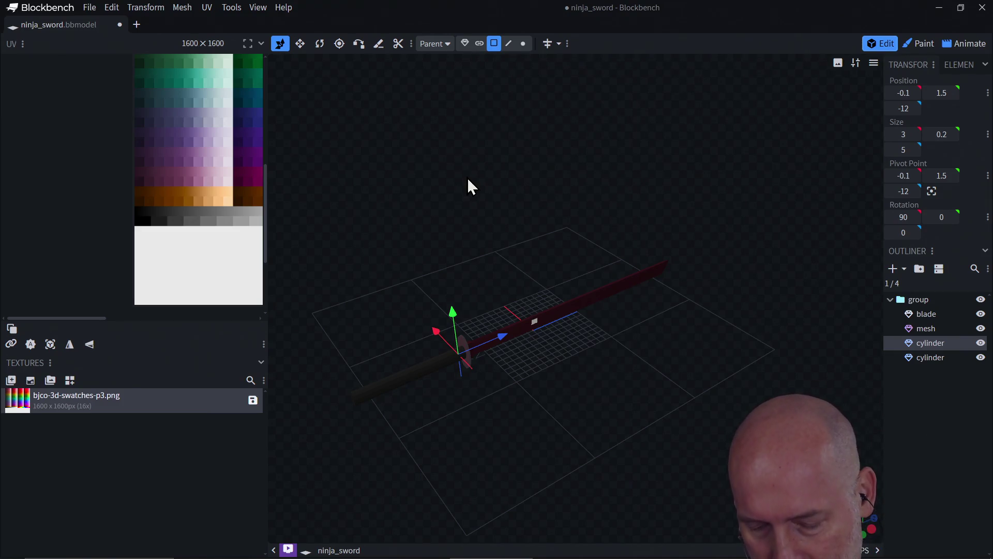
key("ctrl+a")
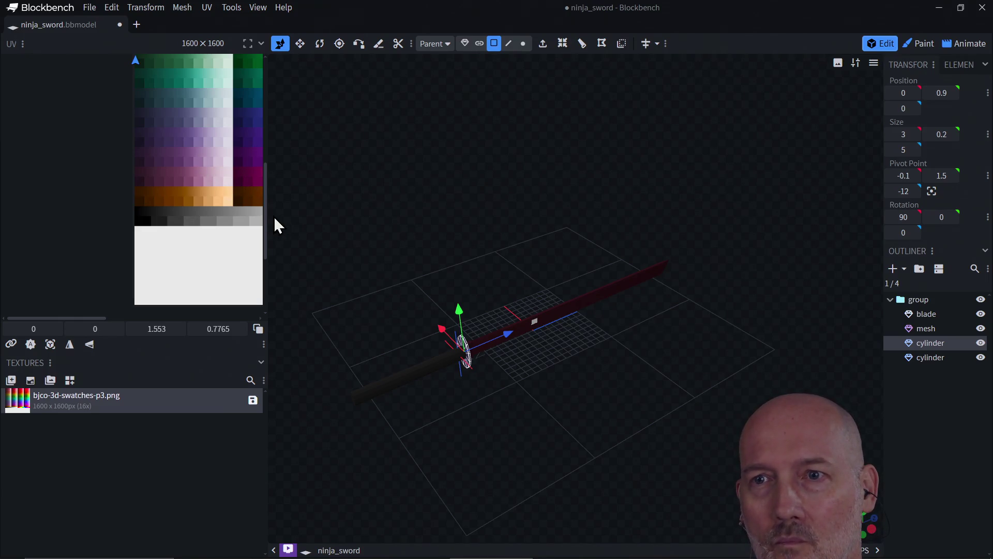
mouse_move(265, 227)
left_mouse_down()
mouse_move(260, 132)
mouse_move(269, 212)
left_mouse_up()
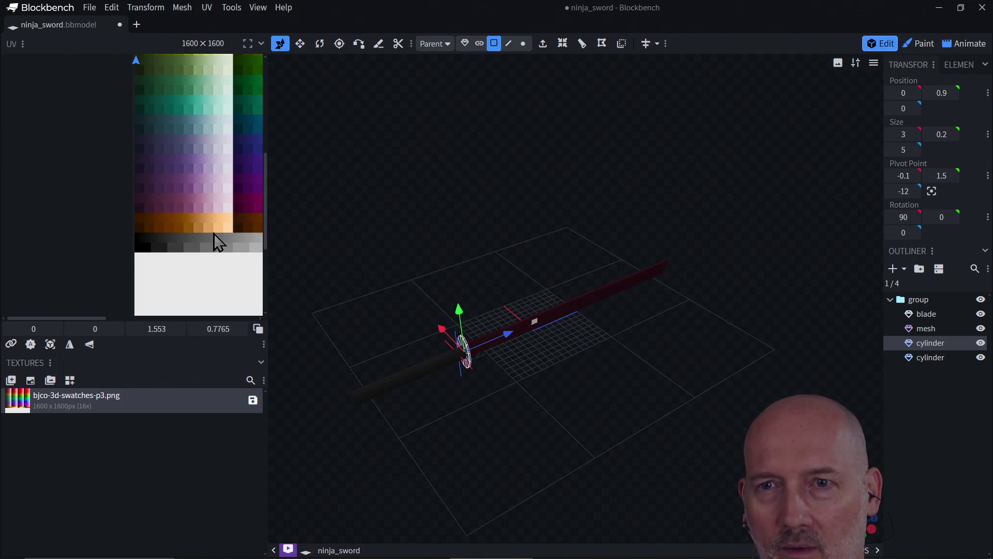
left_click(179, 227)
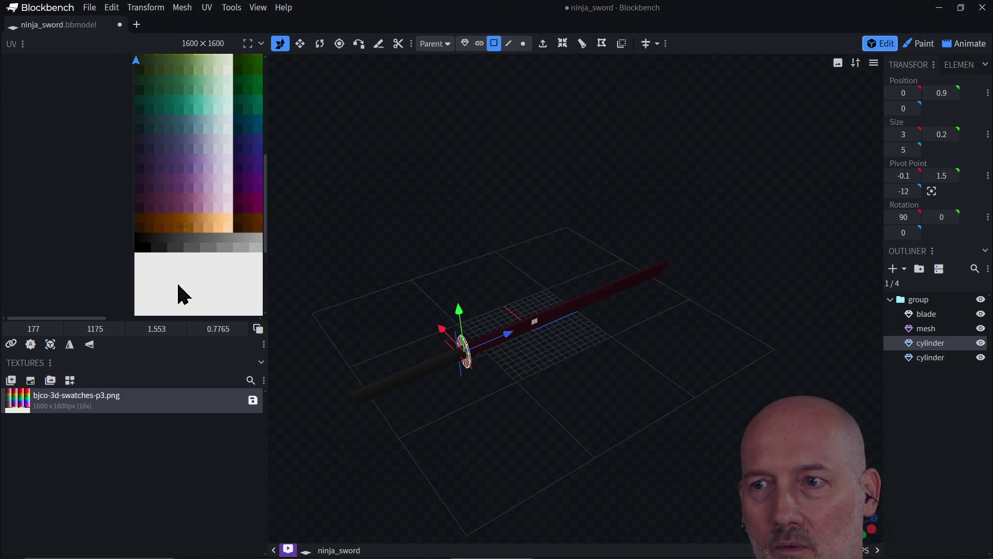
scroll(176, 280, "up", 3)
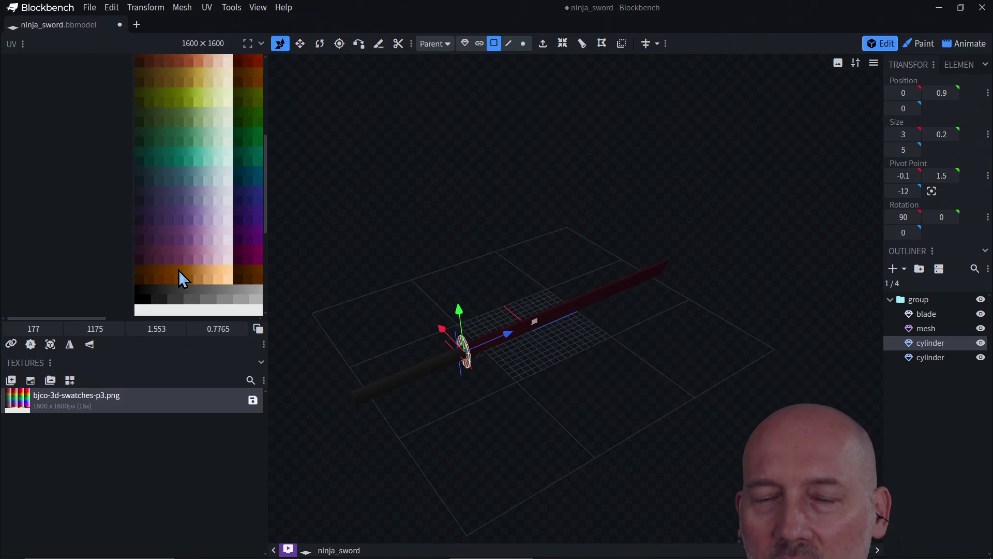
scroll(183, 281, "down", 3)
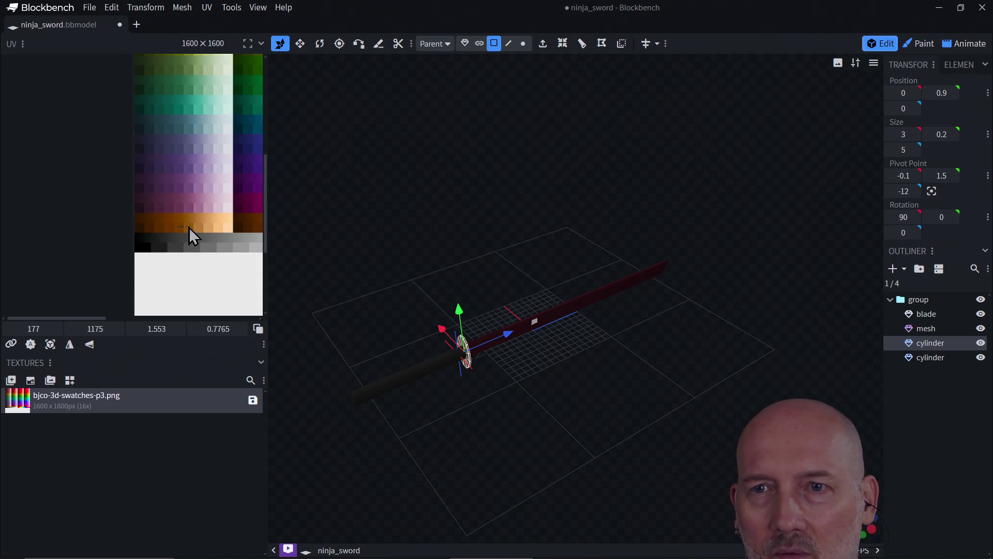
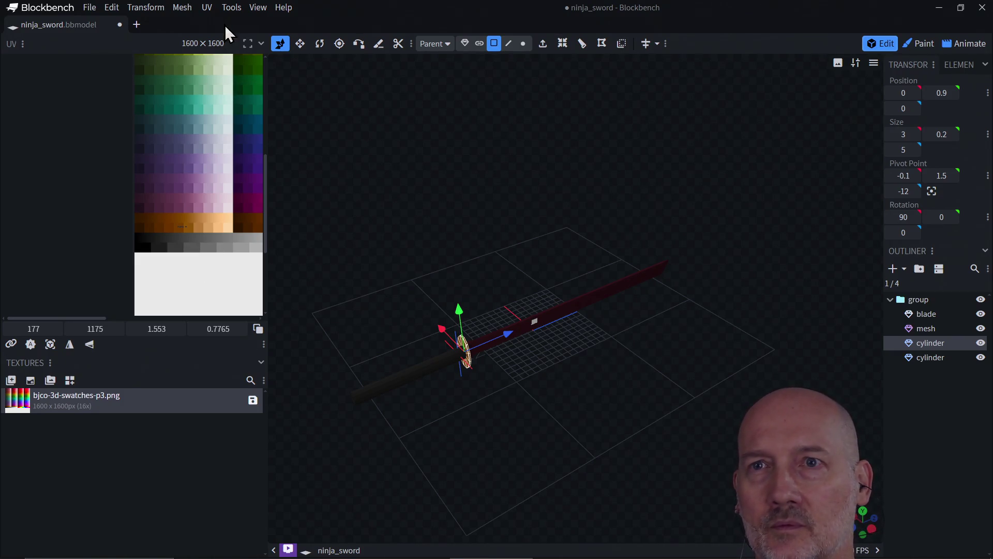
Step: Look through the UV commands menu and close it without choosing anything
left_click(208, 8)
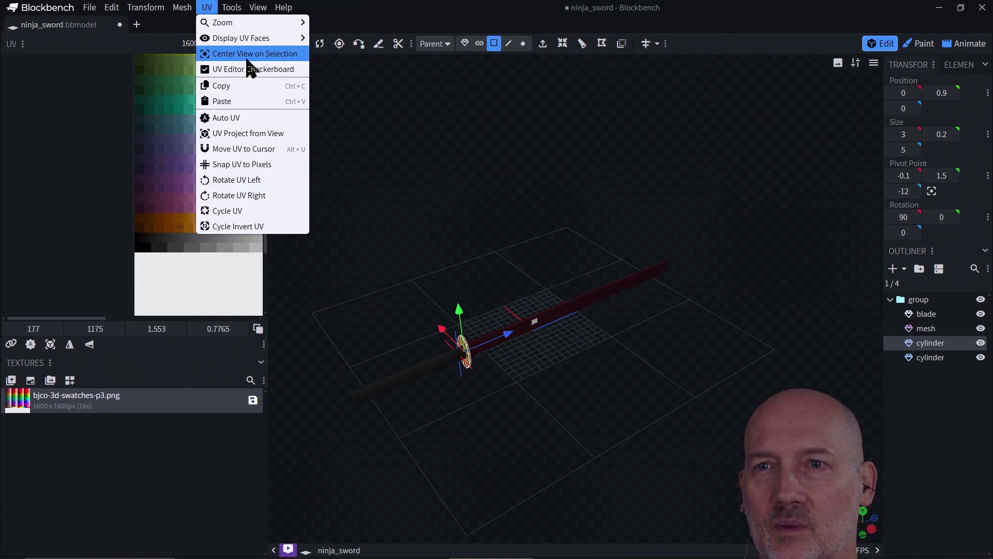
mouse_move(216, 23)
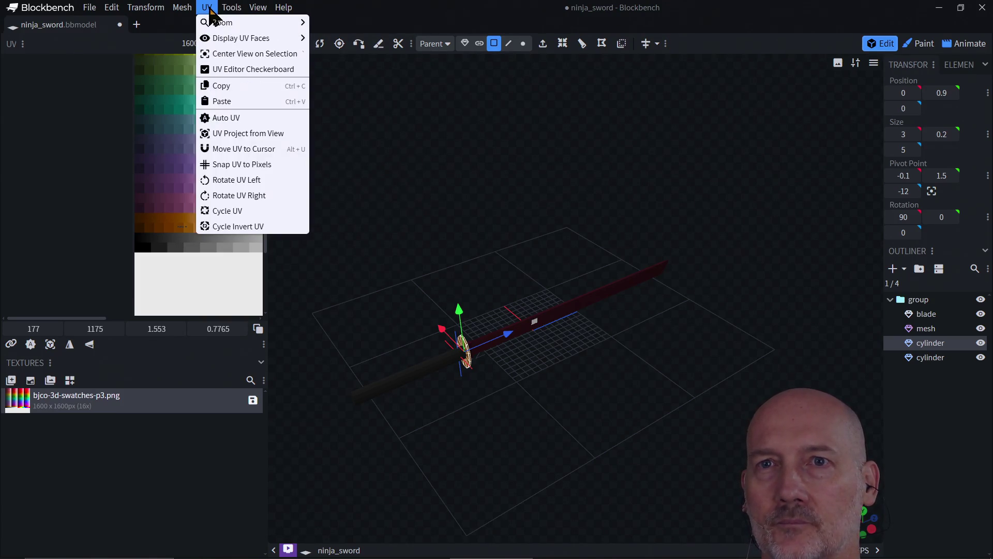
mouse_move(112, 9)
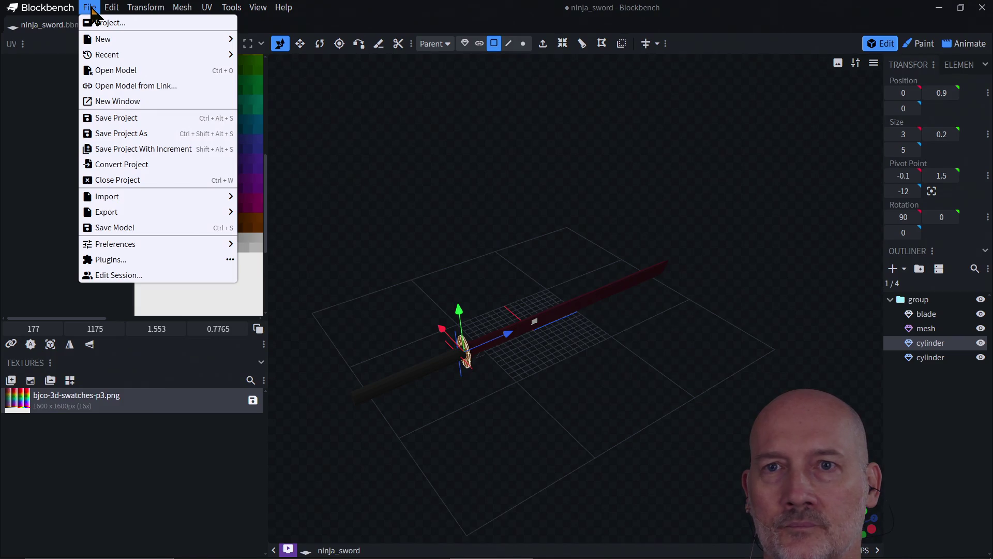
left_click(38, 178)
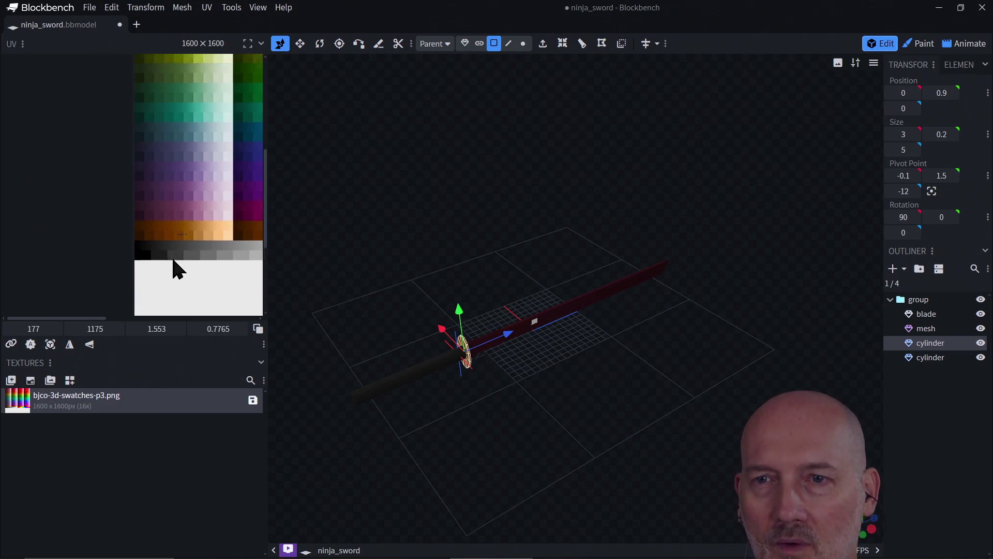
Step: Zoom and orbit the view to a lower, level angle on the sword
scroll(172, 255, "up", 3)
scroll(172, 262, "down", 3)
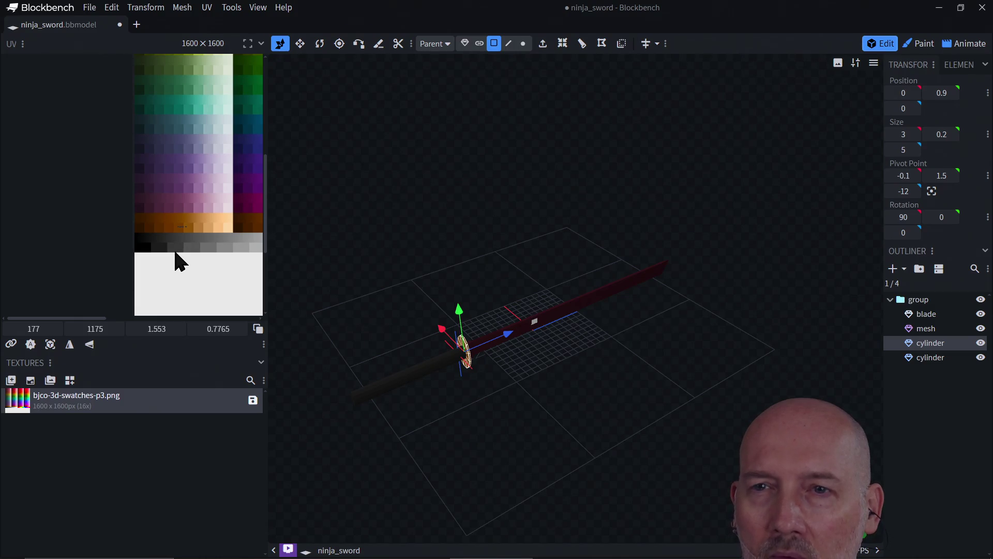
scroll(175, 252, "up", 3)
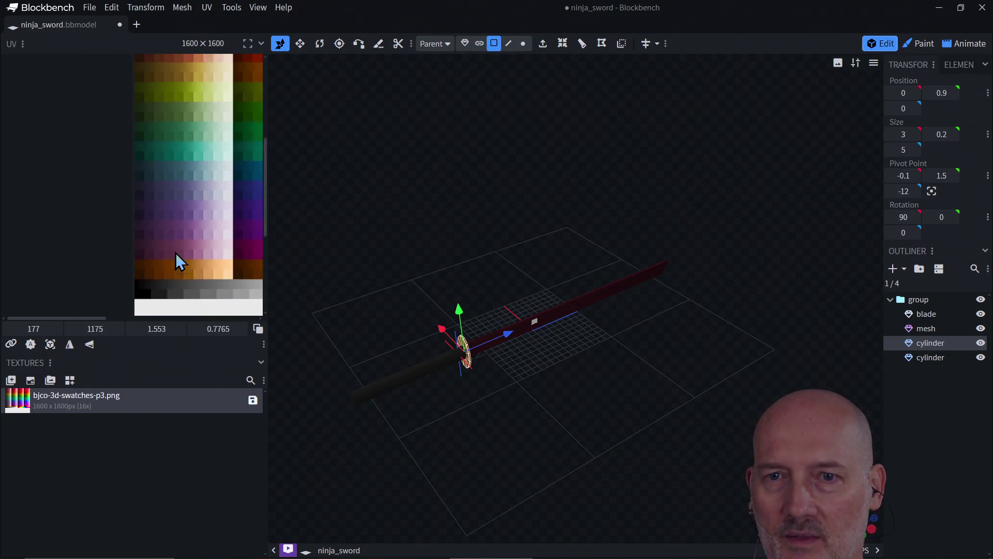
scroll(176, 254, "down", 3)
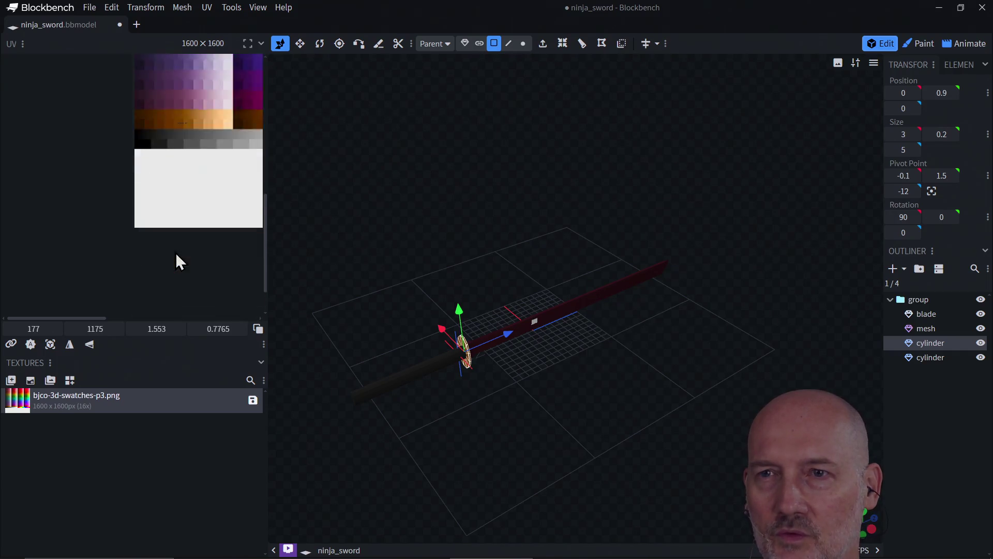
scroll(176, 254, "up", 3)
scroll(176, 254, "down", 3)
scroll(176, 254, "up", 3)
scroll(176, 254, "down", 4)
scroll(175, 253, "up", 5)
scroll(175, 252, "down", 3)
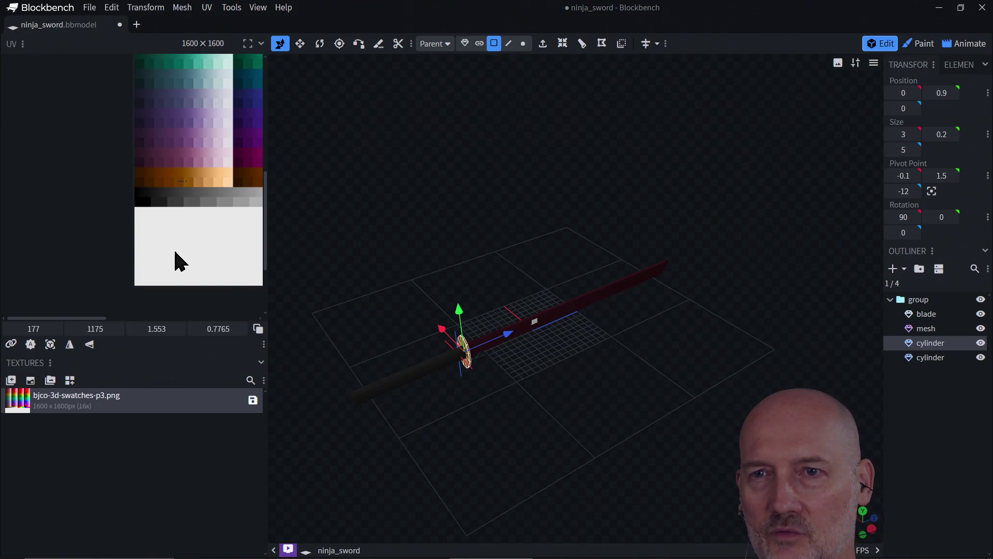
scroll(176, 254, "up", 3)
scroll(175, 254, "down", 3)
scroll(176, 254, "up", 2)
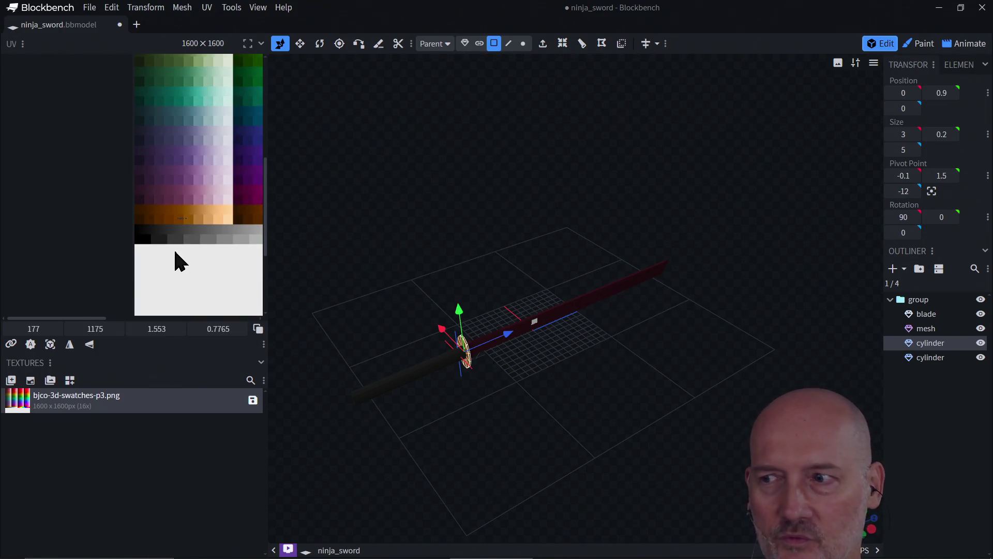
mouse_move(96, 318)
left_mouse_down()
mouse_move(155, 326)
mouse_move(129, 319)
mouse_move(80, 328)
mouse_move(111, 334)
mouse_move(91, 332)
left_mouse_up()
scroll(93, 266, "up", 2)
scroll(93, 267, "down", 2)
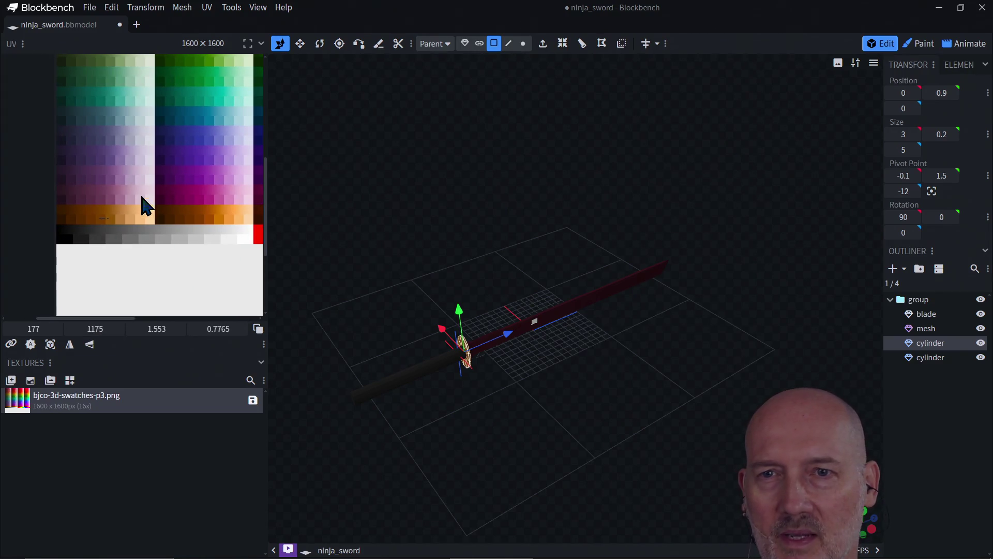
mouse_move(532, 365)
left_mouse_down()
mouse_move(544, 339)
mouse_move(486, 398)
mouse_move(284, 318)
left_mouse_up()
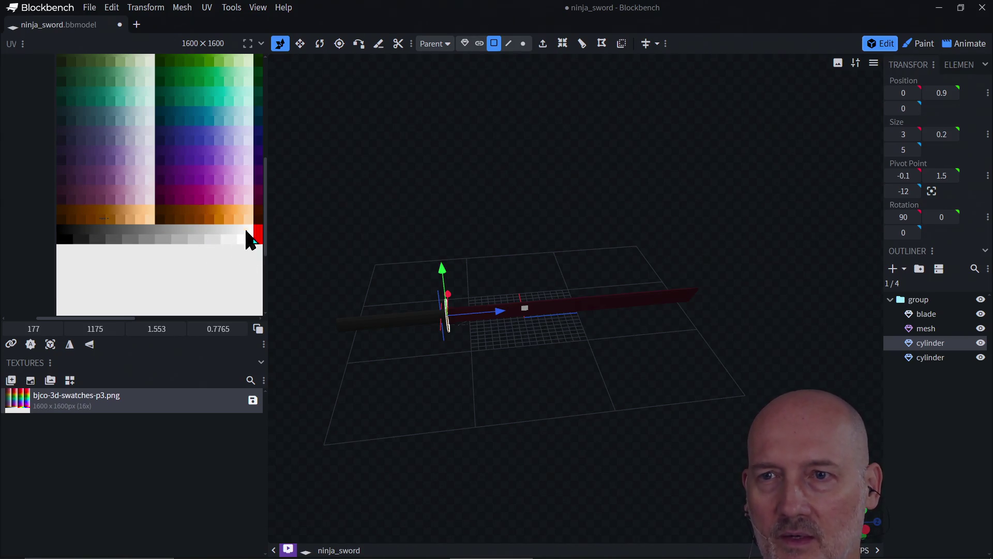
scroll(129, 215, "down", 5)
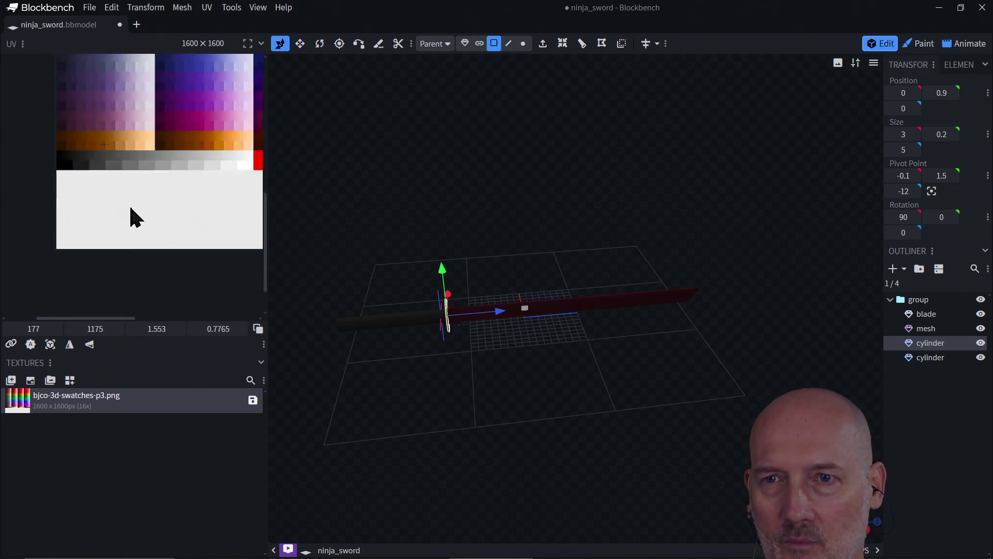
scroll(131, 209, "up", 3)
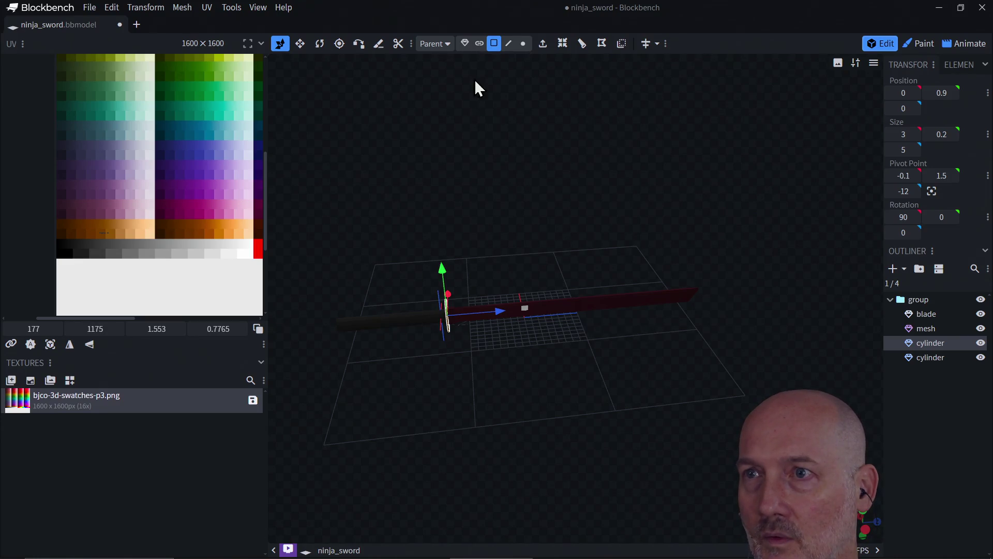
Step: Switch to Object selection mode and select only the handle cylinder
left_click(464, 45)
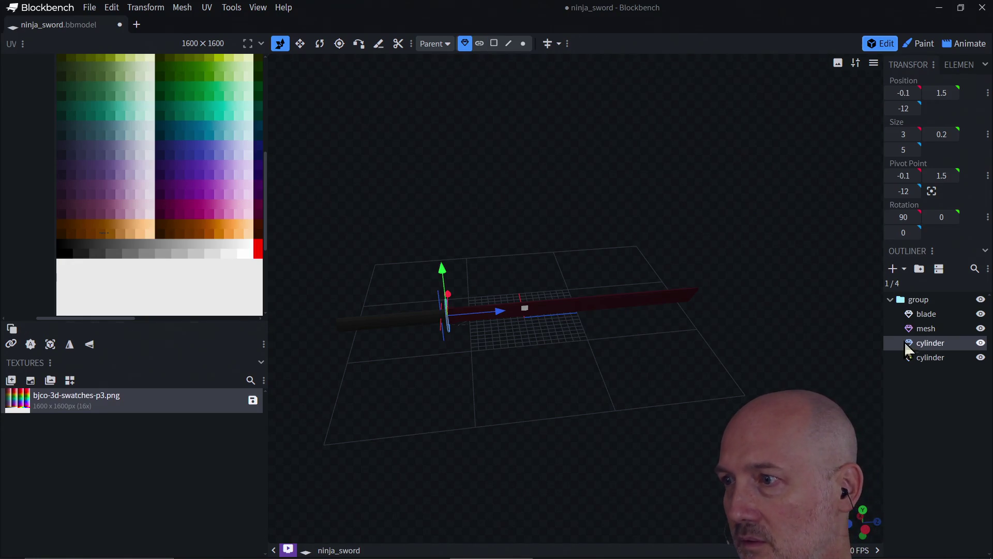
left_click(929, 328)
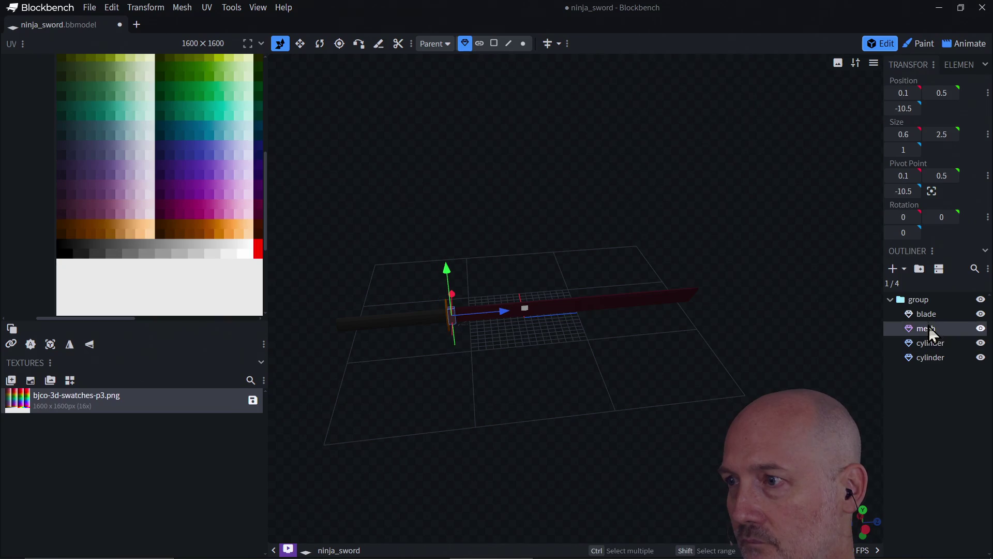
left_click(927, 358)
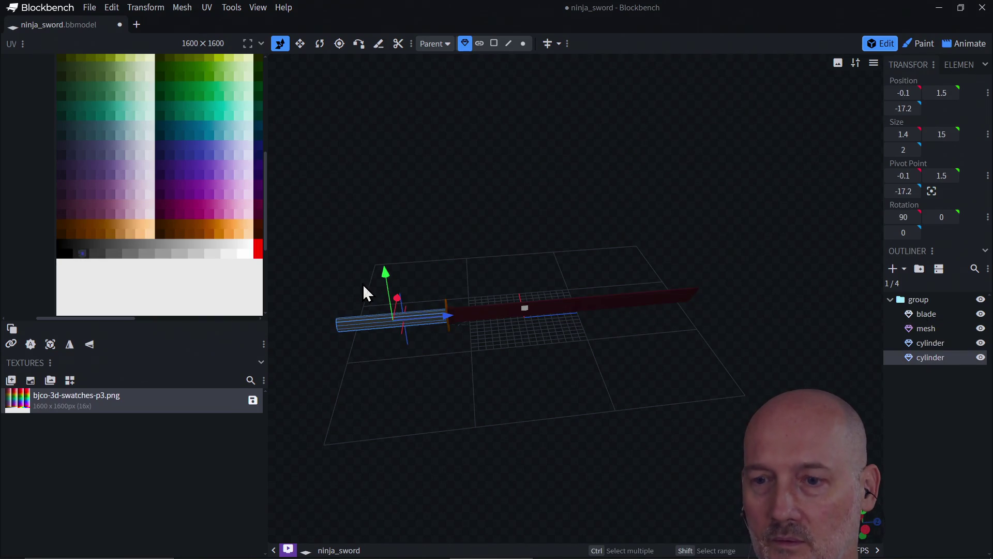
key("ctrl+a")
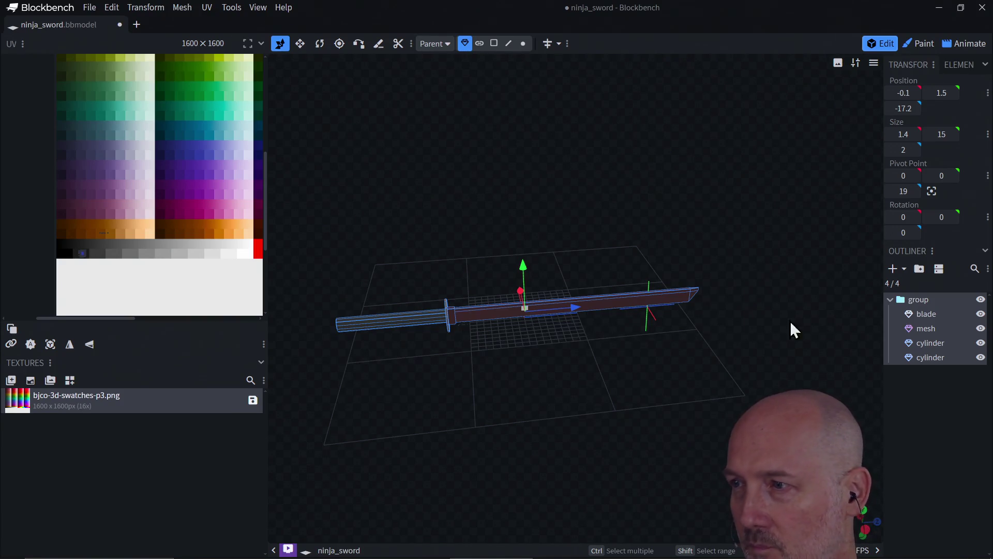
left_click(930, 361)
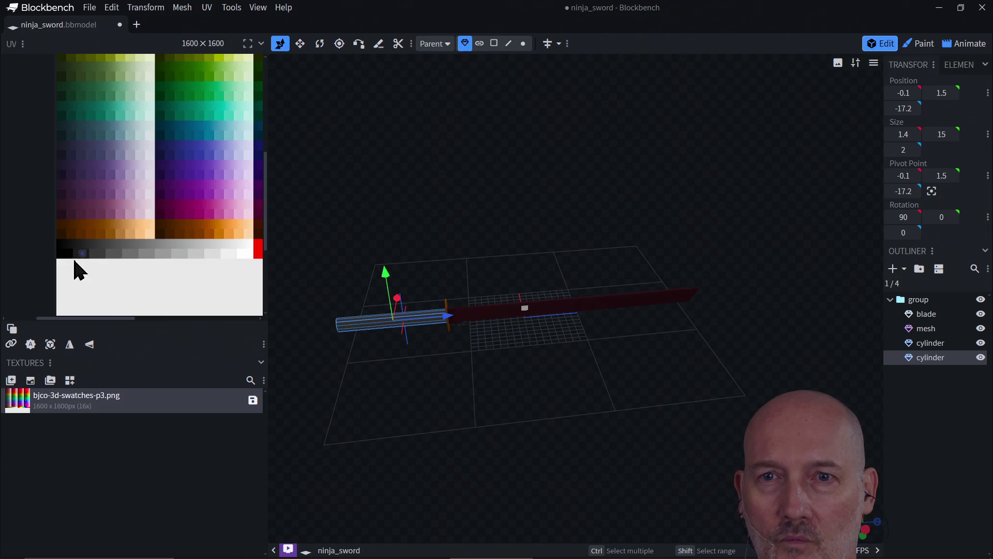
scroll(73, 257, "up", 3)
scroll(67, 275, "down", 3)
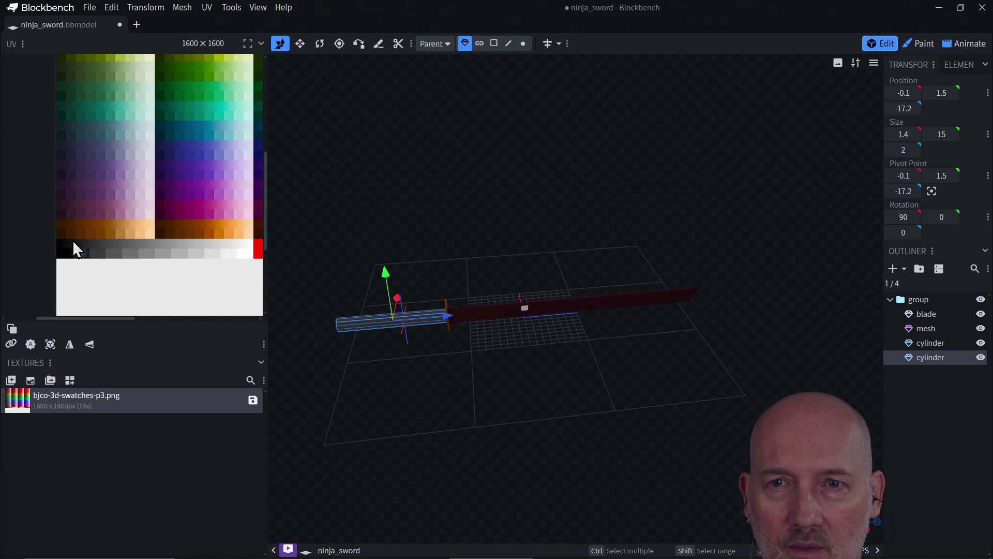
Step: Box-select the handle's UV face and move it onto a dark red swatch near the palette's top-left
left_click_drag(75, 245, 93, 262)
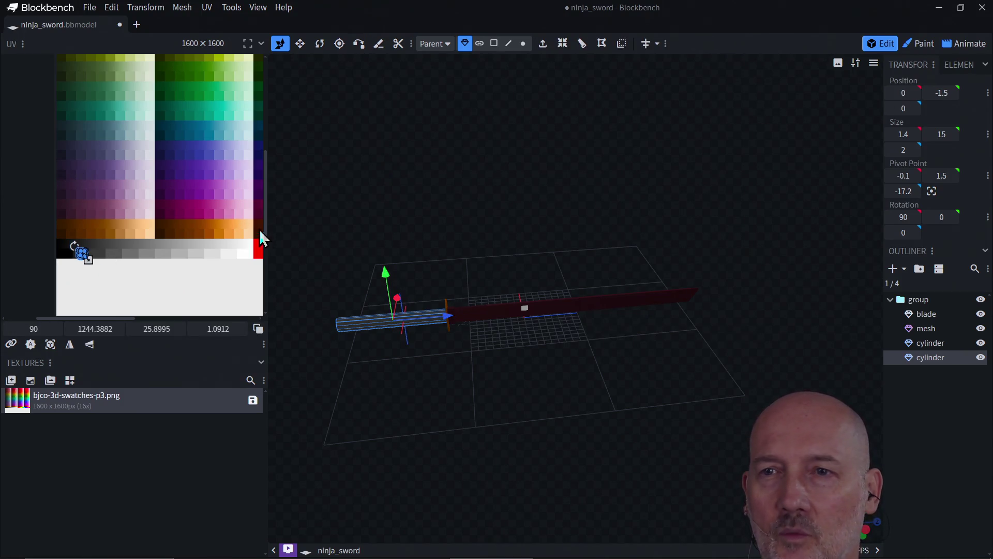
left_click_drag(266, 244, 259, 182)
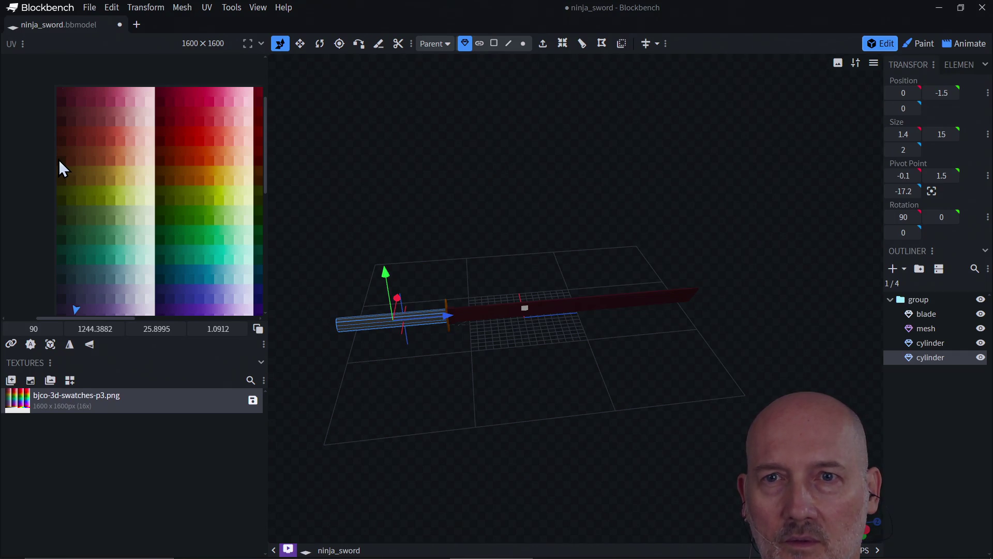
left_click_drag(60, 167, 56, 156)
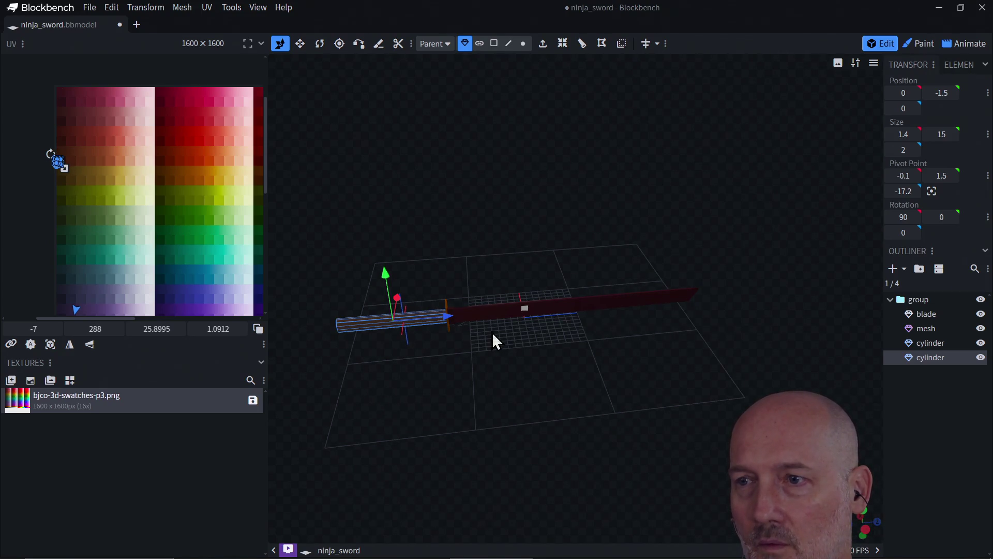
left_click(494, 315)
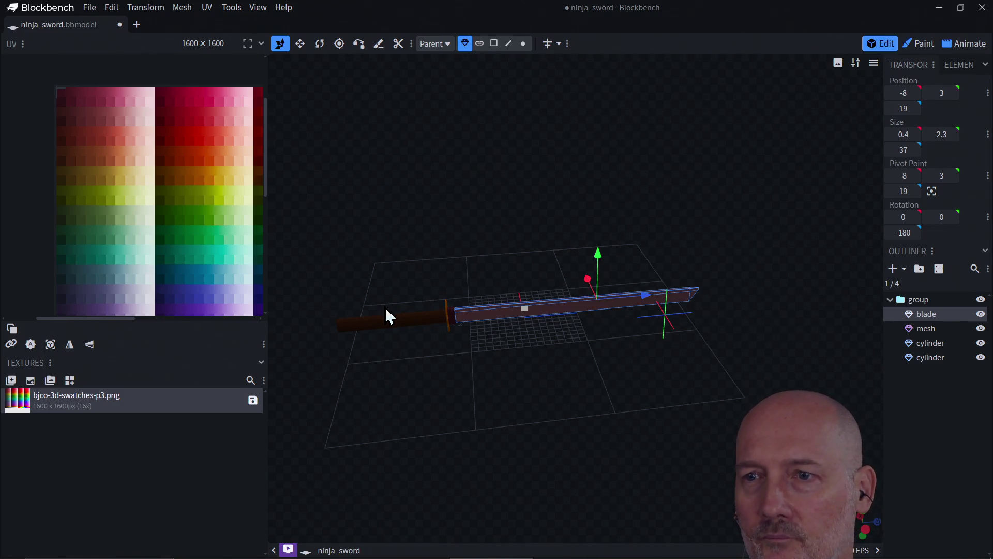
left_click(385, 319)
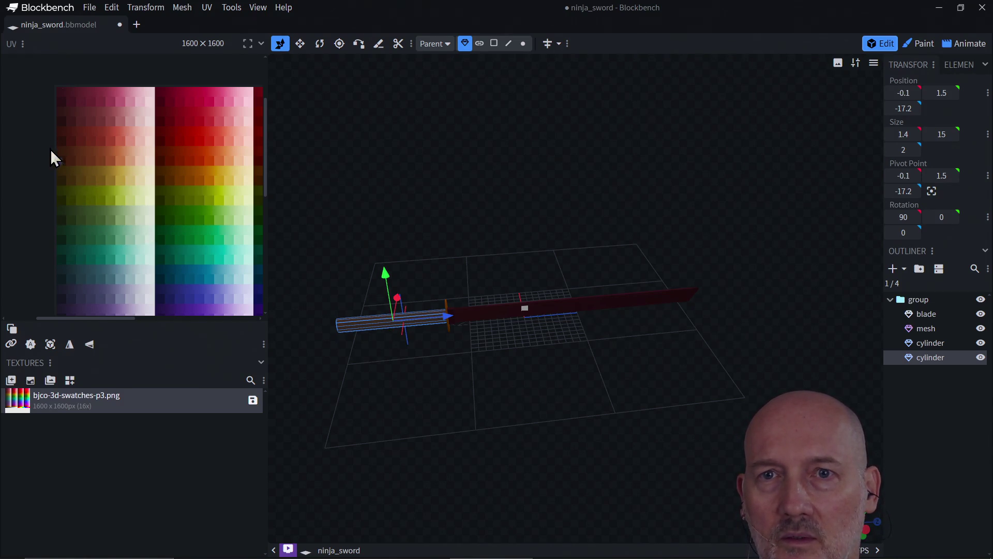
left_click_drag(89, 146, 20, 182)
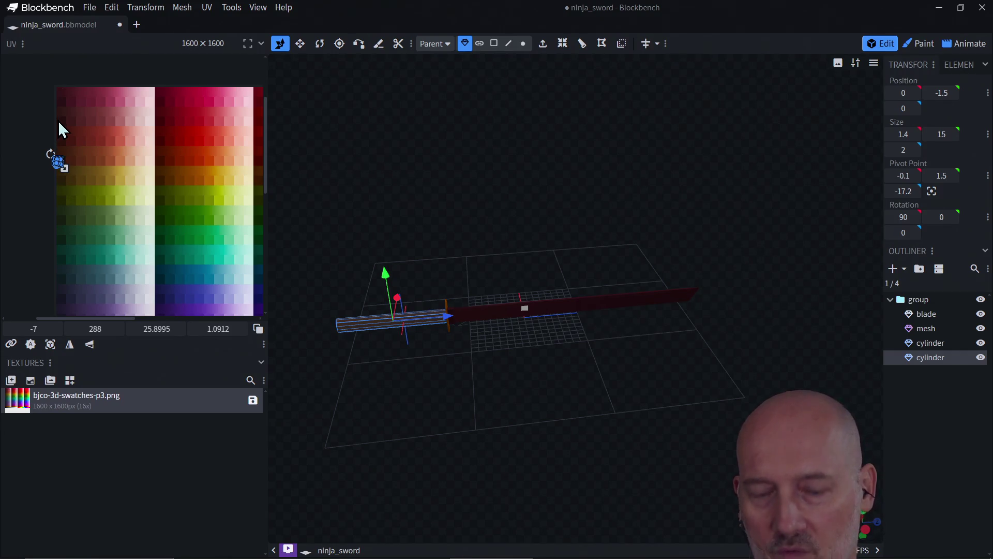
left_click_drag(57, 162, 57, 120)
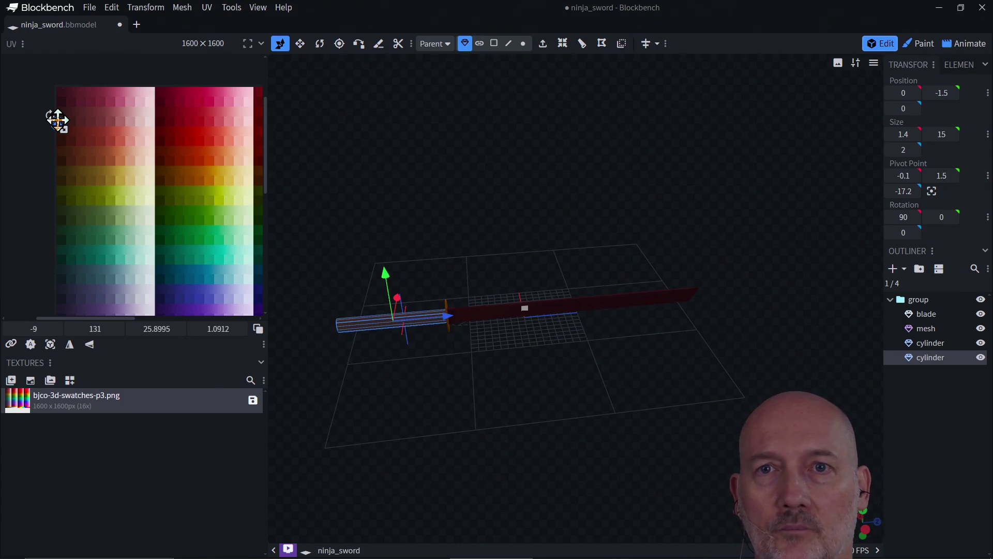
left_click(480, 314)
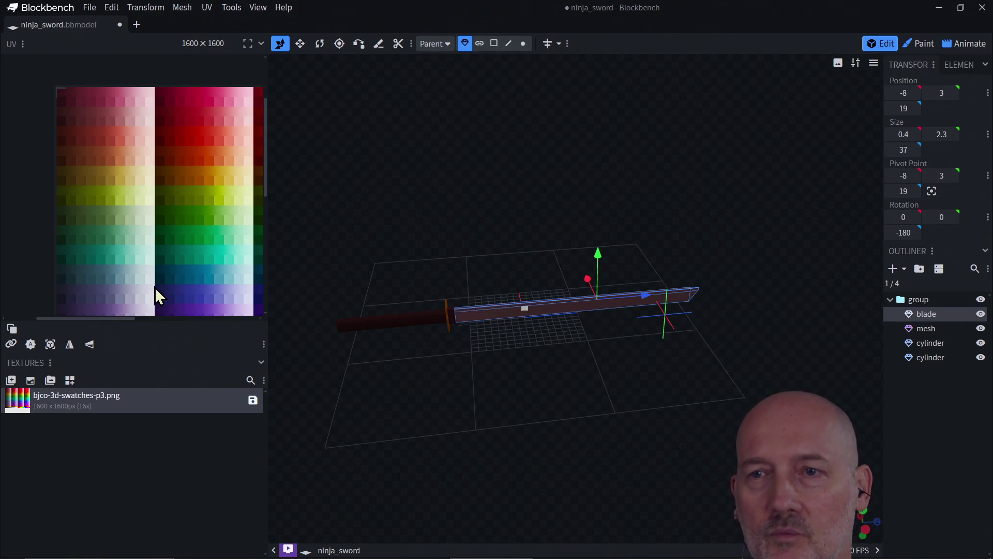
scroll(147, 270, "down", 3)
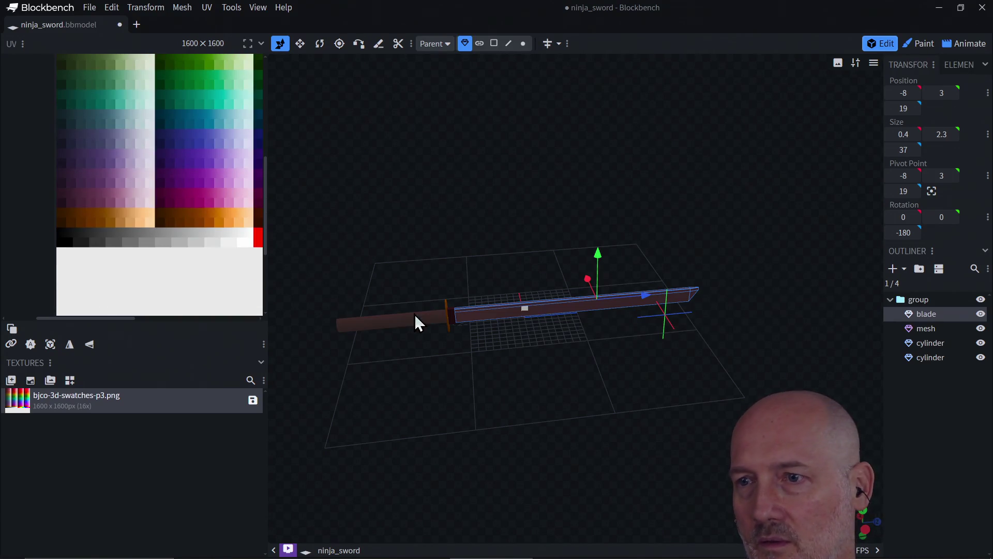
left_click(447, 310)
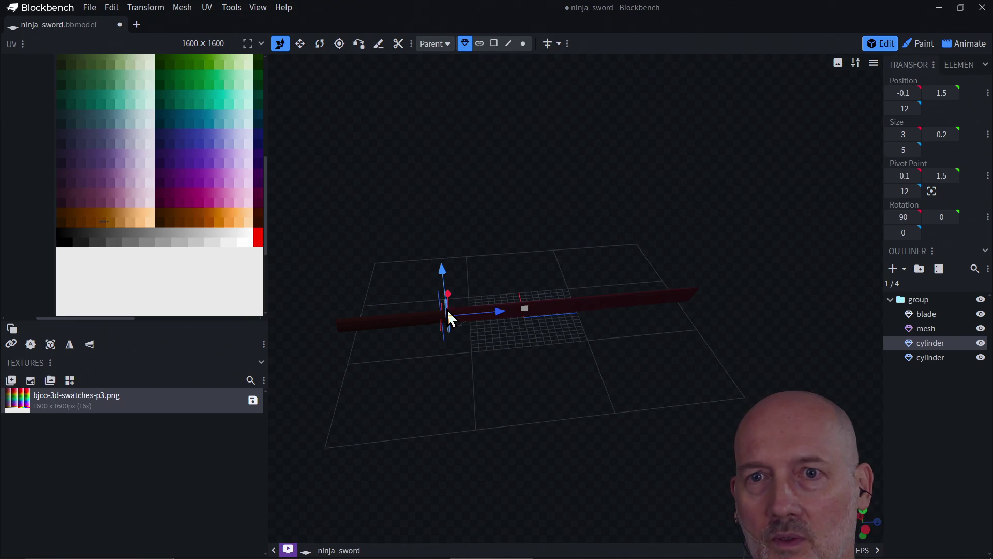
Step: Move the guard cylinder's UV onto the dark swatch row
left_click_drag(88, 202, 137, 251)
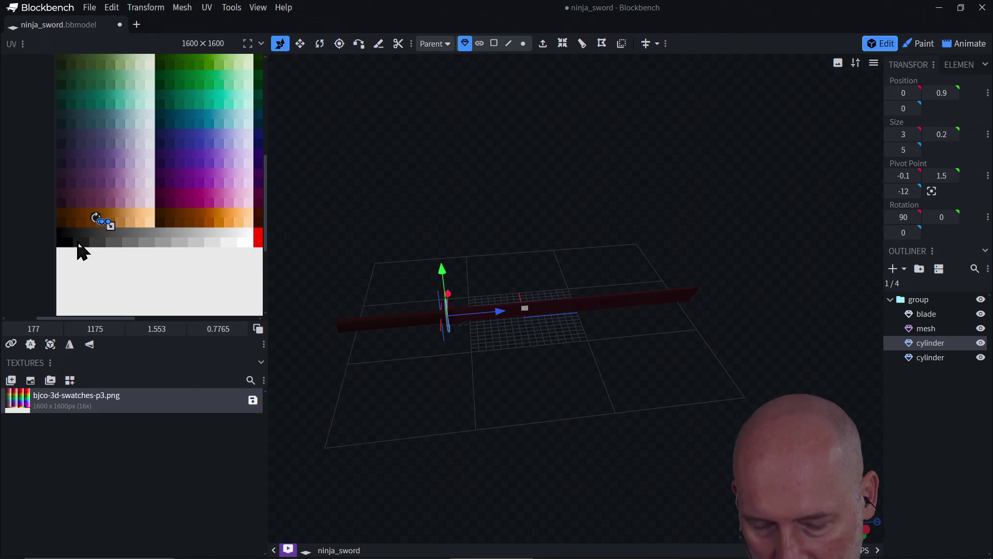
left_click_drag(100, 222, 77, 239)
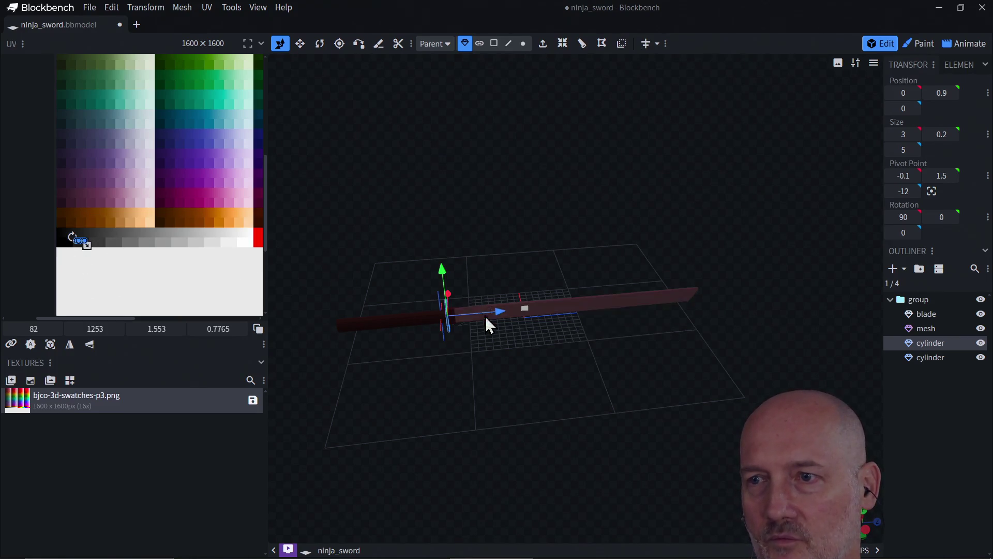
left_click(569, 321)
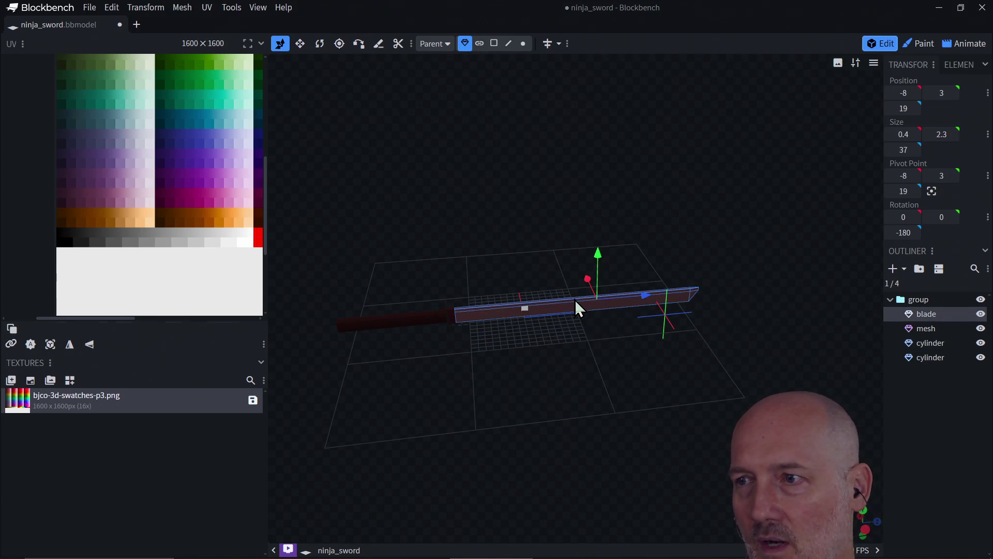
scroll(154, 241, "down", 3)
scroll(153, 238, "up", 5)
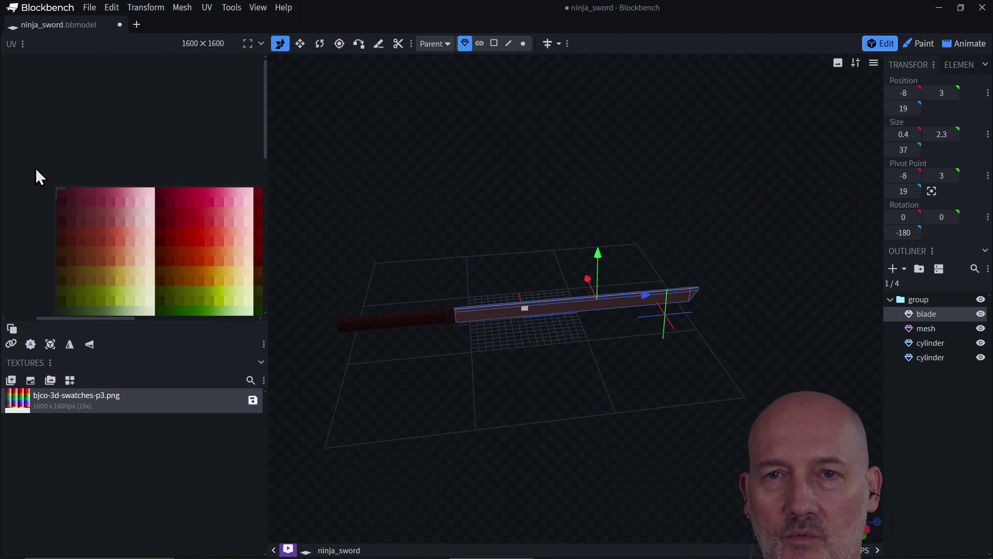
Step: Box-select the blade's UV faces and move them onto a grey swatch
left_click_drag(89, 214, 30, 165)
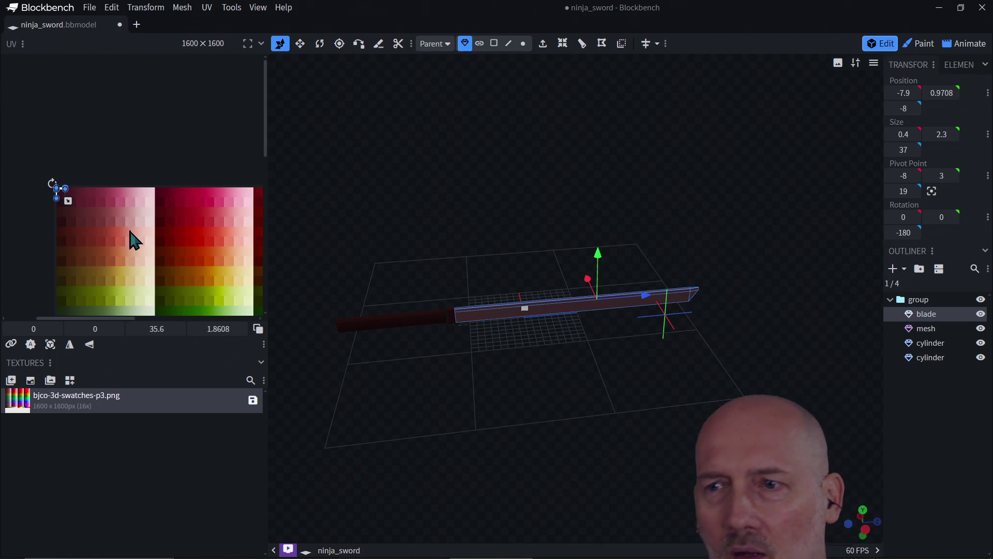
scroll(137, 243, "down", 3)
scroll(133, 243, "down", 3)
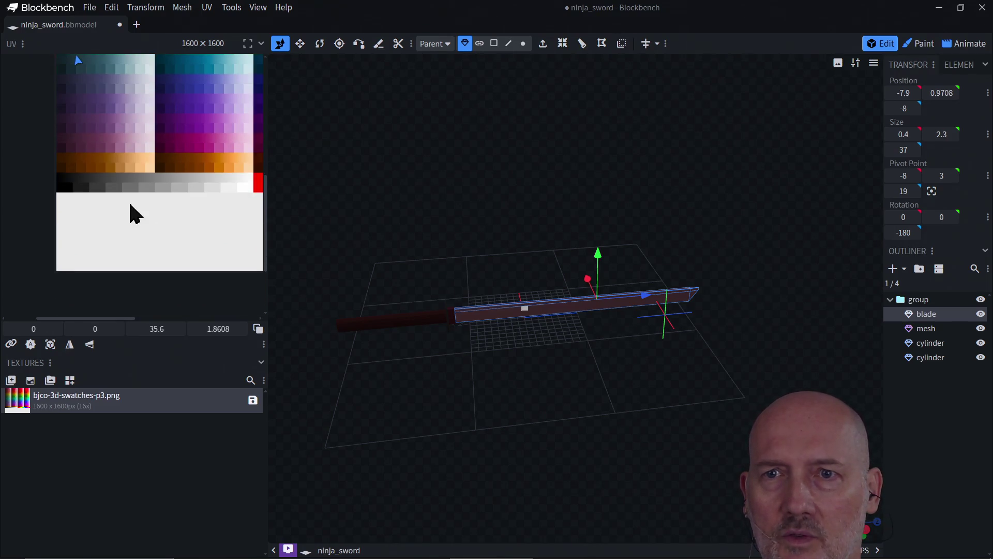
left_click(155, 185)
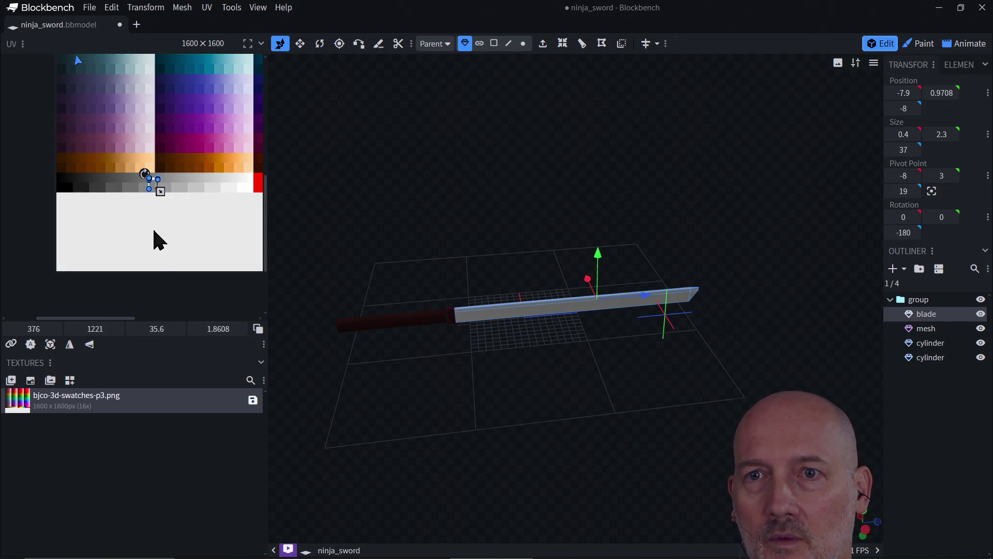
scroll(166, 208, "up", 1)
scroll(165, 207, "down", 1)
scroll(159, 205, "up", 1)
scroll(157, 203, "up", 3)
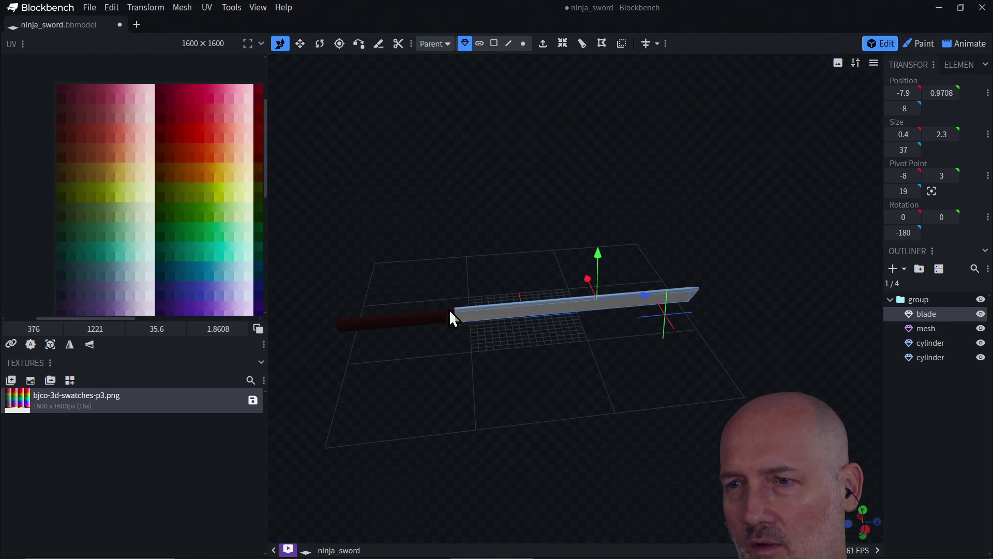
left_click(453, 326)
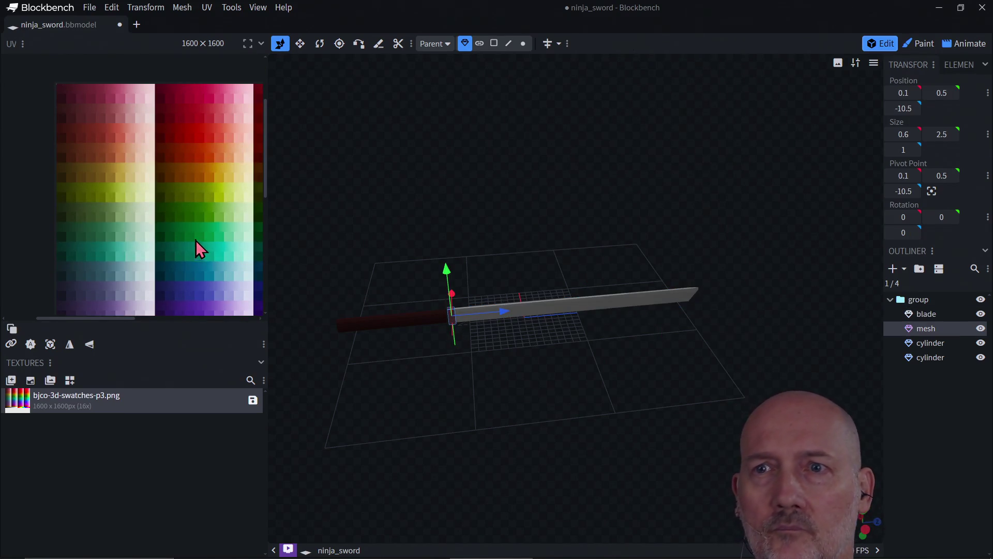
Step: Move the collar's UVs onto the tan swatch and orbit around to check the colour
scroll(149, 212, "up", 2)
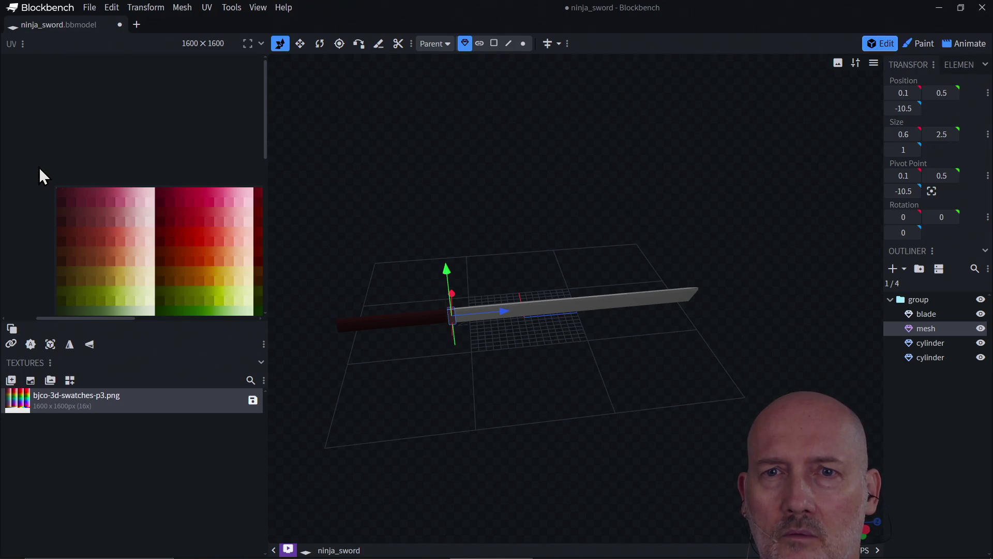
left_click_drag(85, 220, 34, 169)
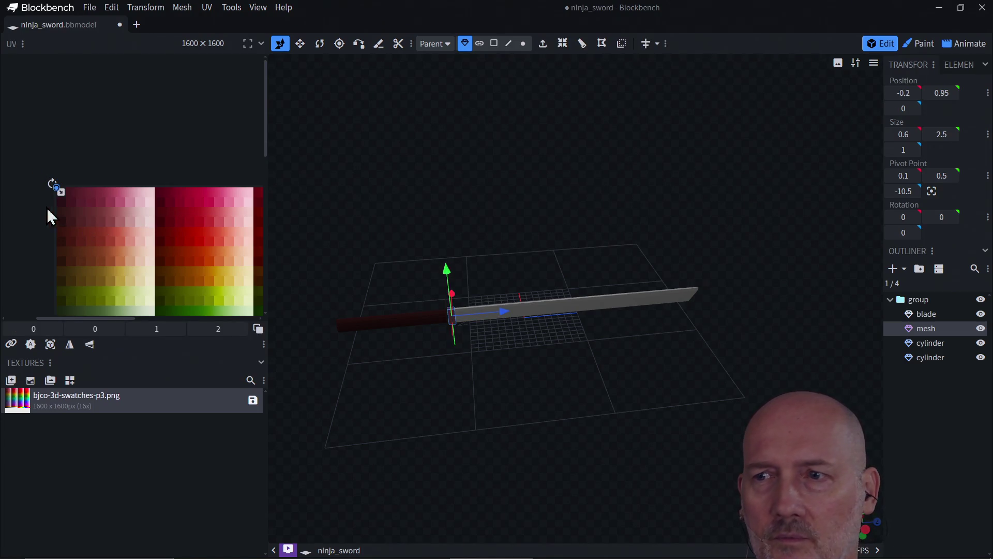
scroll(133, 243, "down", 5)
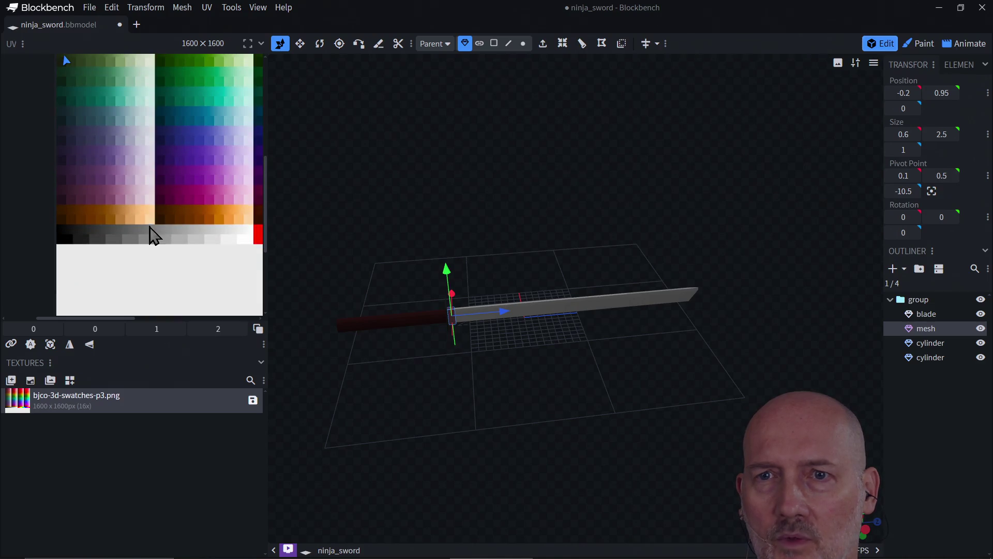
left_click_drag(141, 228, 137, 217)
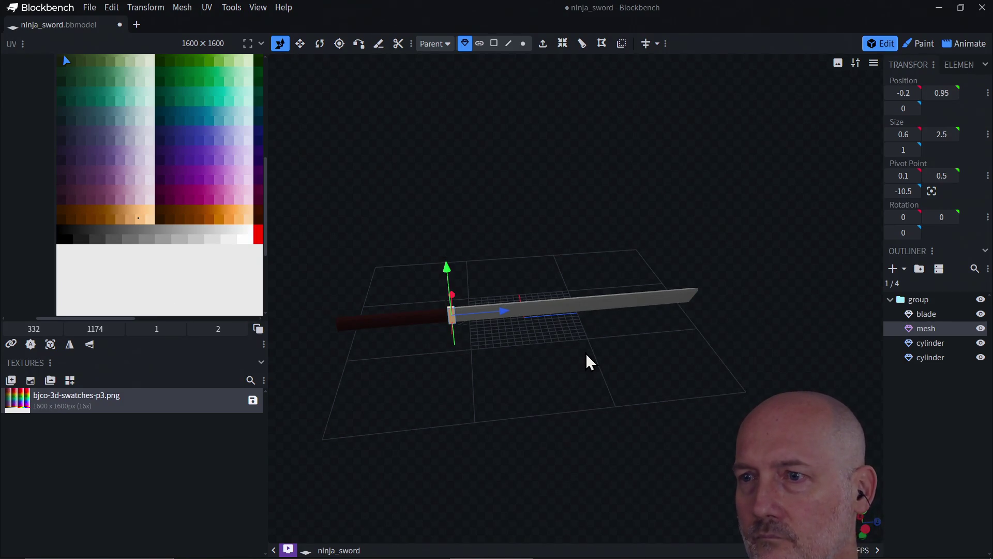
mouse_move(613, 388)
left_mouse_down()
mouse_move(501, 354)
mouse_move(460, 401)
mouse_move(641, 361)
mouse_move(696, 386)
mouse_move(700, 402)
mouse_move(636, 401)
mouse_move(727, 411)
mouse_move(638, 417)
mouse_move(669, 381)
mouse_move(638, 416)
mouse_move(715, 428)
mouse_move(744, 372)
mouse_move(680, 449)
mouse_move(838, 324)
mouse_move(805, 333)
mouse_move(820, 340)
mouse_move(750, 357)
mouse_move(743, 344)
mouse_move(781, 323)
mouse_move(874, 308)
mouse_move(840, 309)
mouse_move(853, 266)
left_mouse_up()
scroll(670, 381, "up", 5)
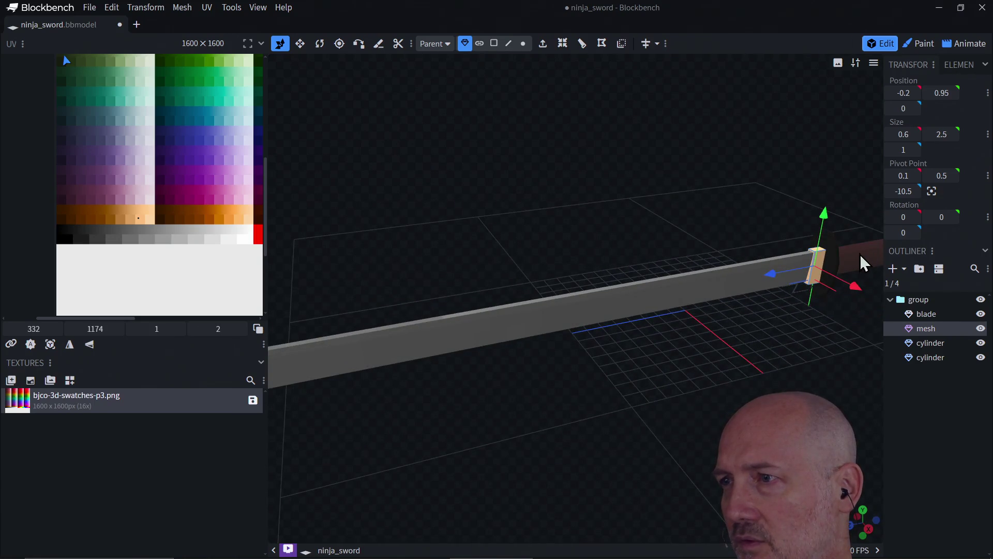
mouse_move(517, 361)
left_mouse_down()
mouse_move(445, 379)
mouse_move(454, 415)
left_mouse_up()
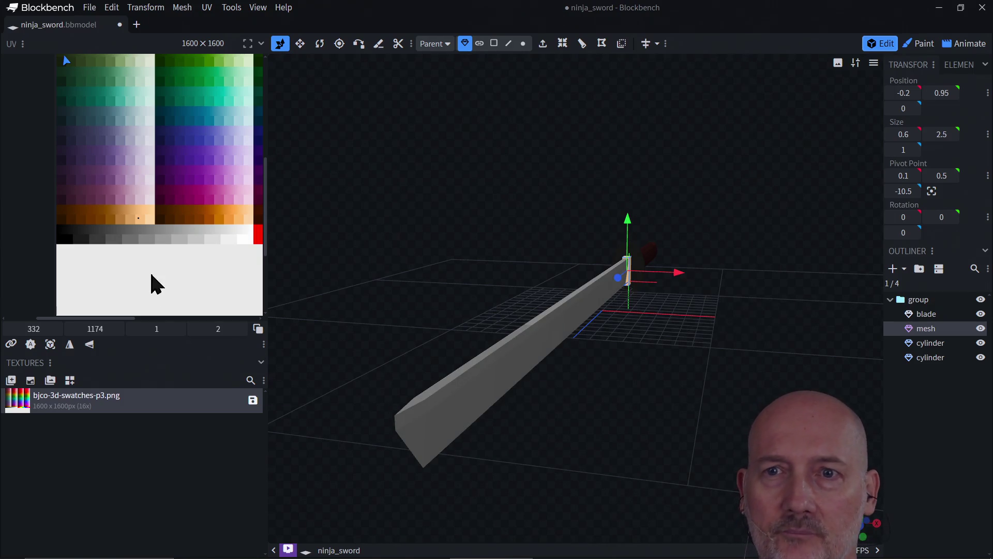
left_click(530, 364)
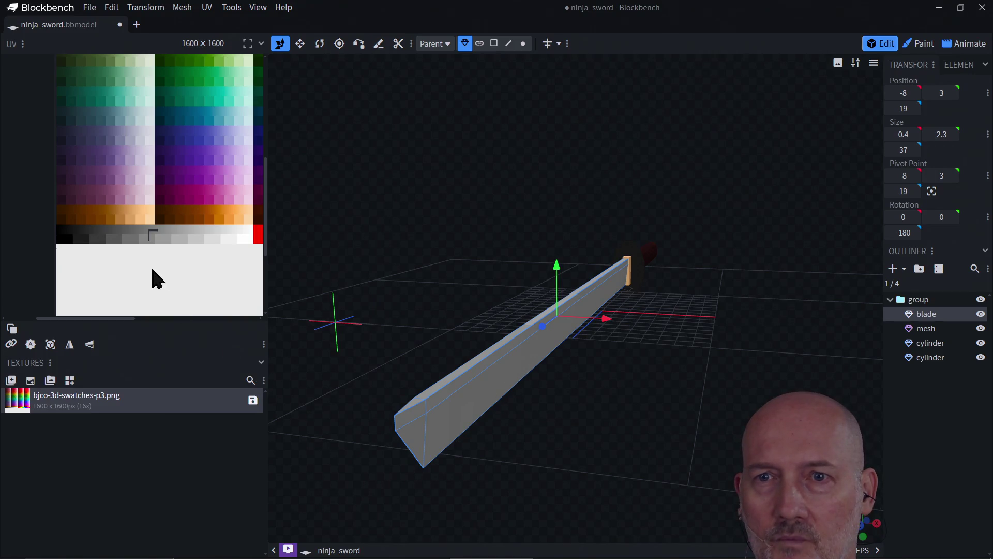
scroll(122, 267, "up", 3)
scroll(123, 266, "down", 3)
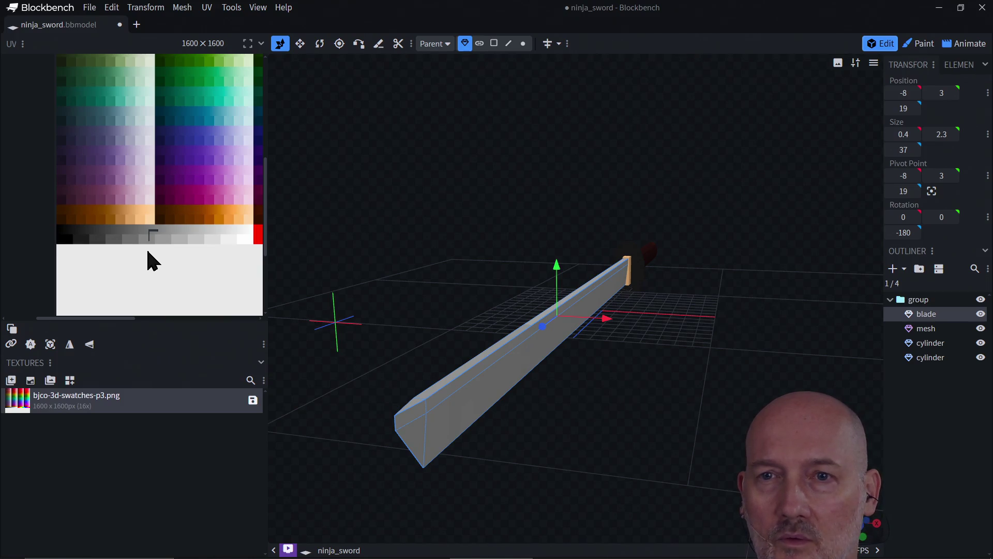
right_click(148, 257)
Step: Zoom the UV editor and reshape one blade face's UV into a rotated 40 × 11.4 darker-grey strip
mouse_move(166, 264)
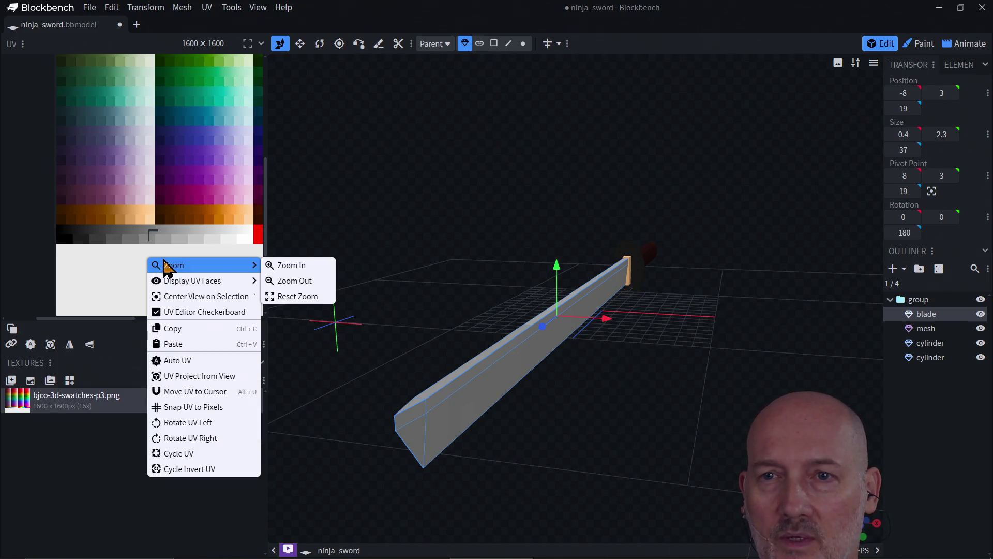
left_click(275, 265)
scroll(211, 278, "down", 5)
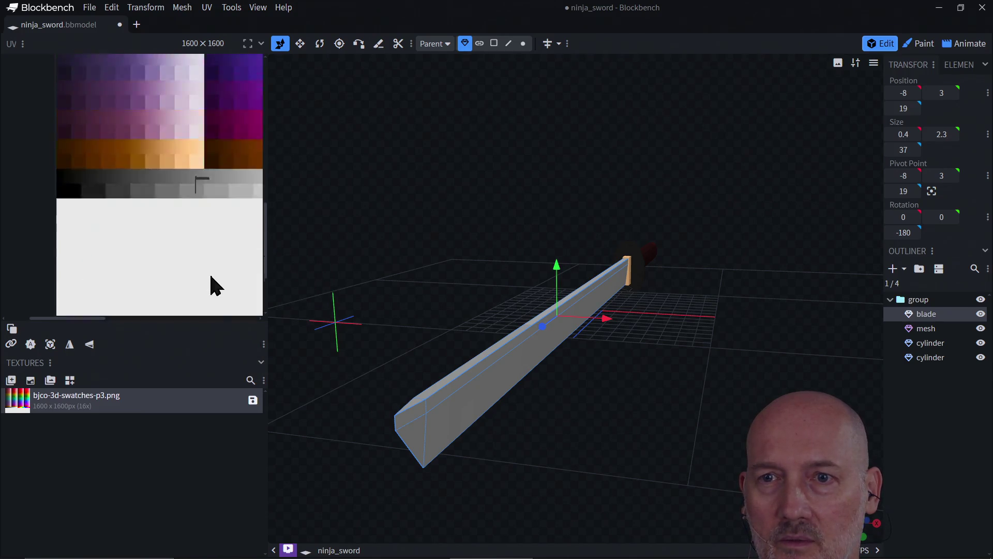
mouse_move(89, 320)
left_mouse_down()
mouse_move(123, 324)
mouse_move(111, 312)
left_mouse_up()
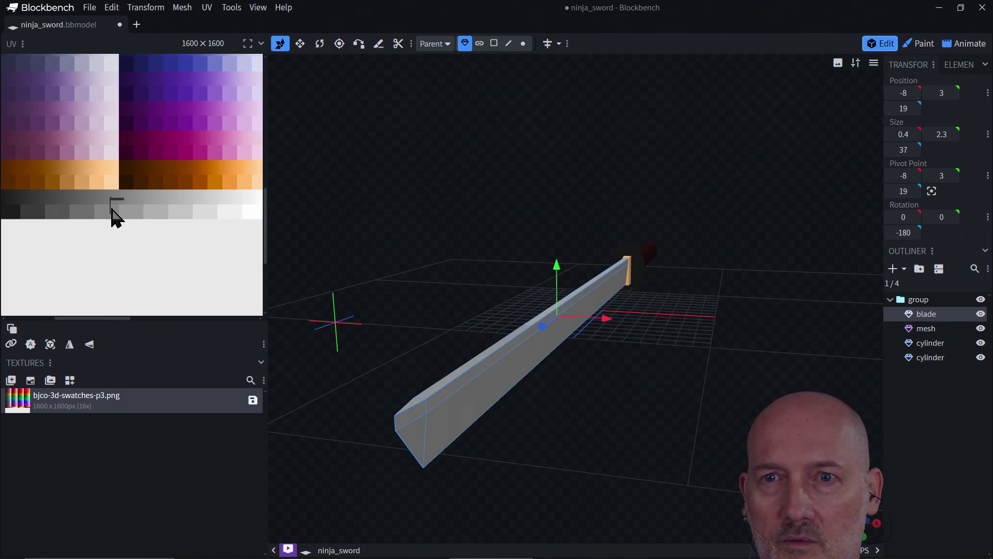
mouse_move(100, 188)
left_mouse_down()
mouse_move(116, 216)
mouse_move(220, 299)
left_mouse_up()
mouse_move(74, 270)
left_mouse_down()
mouse_move(99, 266)
mouse_move(111, 248)
left_mouse_up()
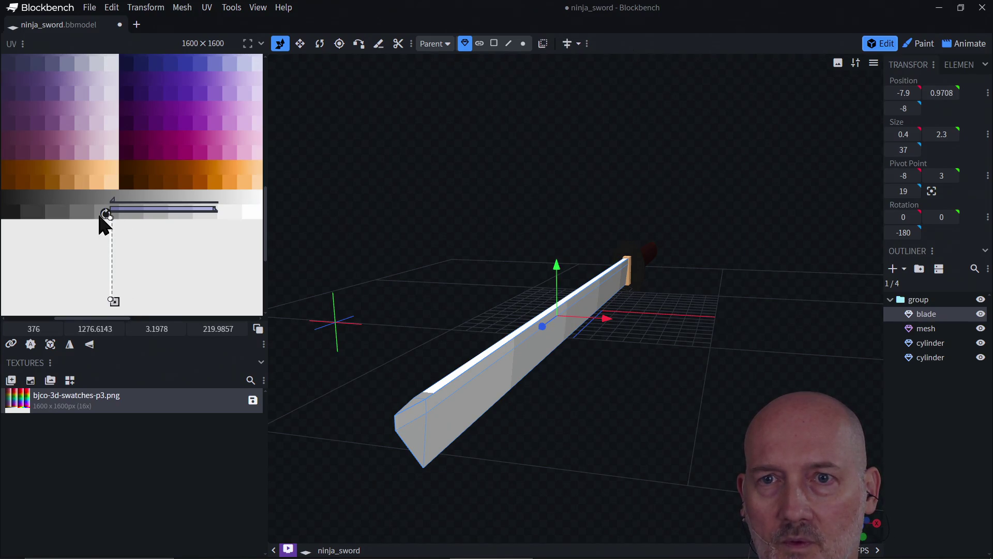
mouse_move(104, 213)
left_mouse_down()
mouse_move(80, 220)
mouse_move(69, 265)
mouse_move(87, 217)
mouse_move(61, 197)
left_mouse_up()
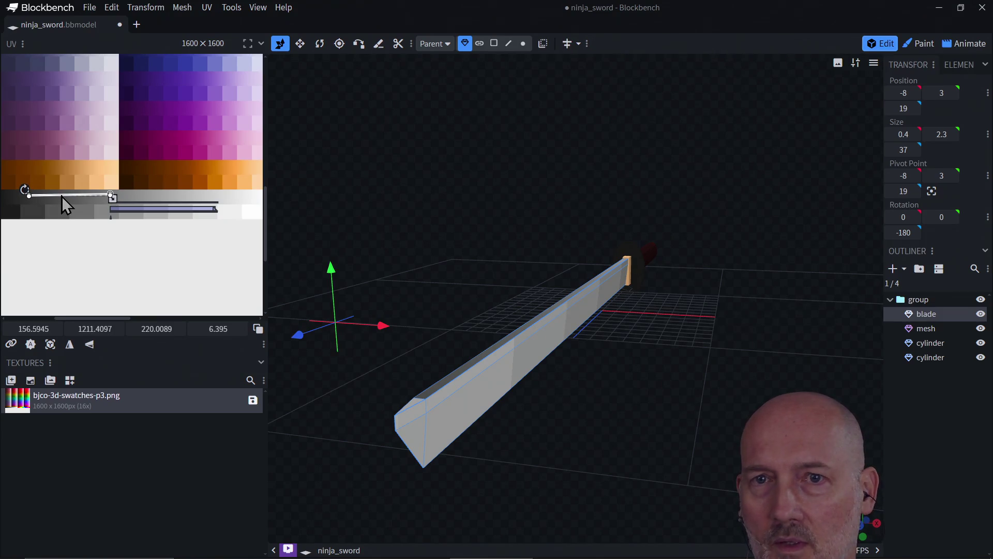
mouse_move(109, 195)
left_mouse_down()
mouse_move(38, 200)
mouse_move(55, 202)
mouse_move(33, 213)
mouse_move(43, 212)
left_mouse_up()
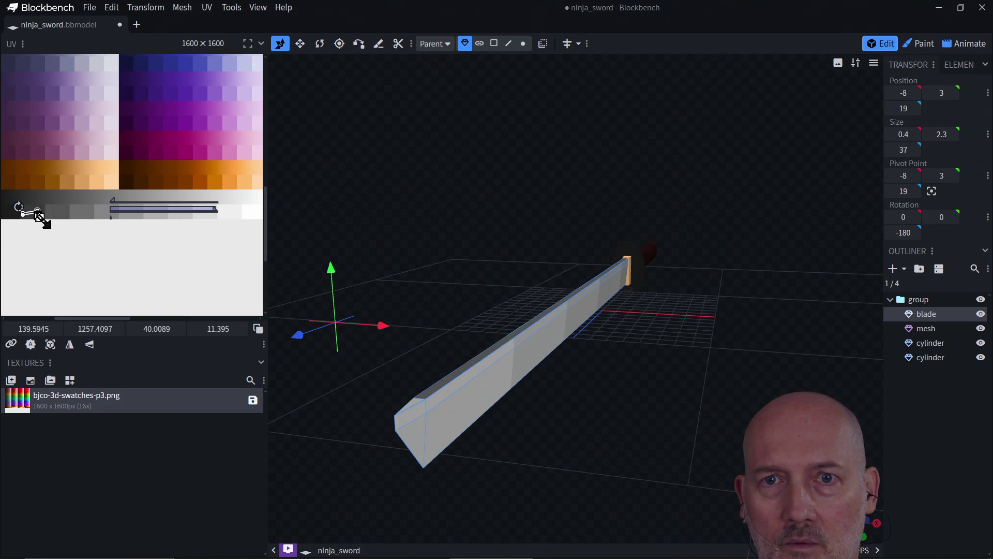
left_click_drag(31, 216, 34, 217)
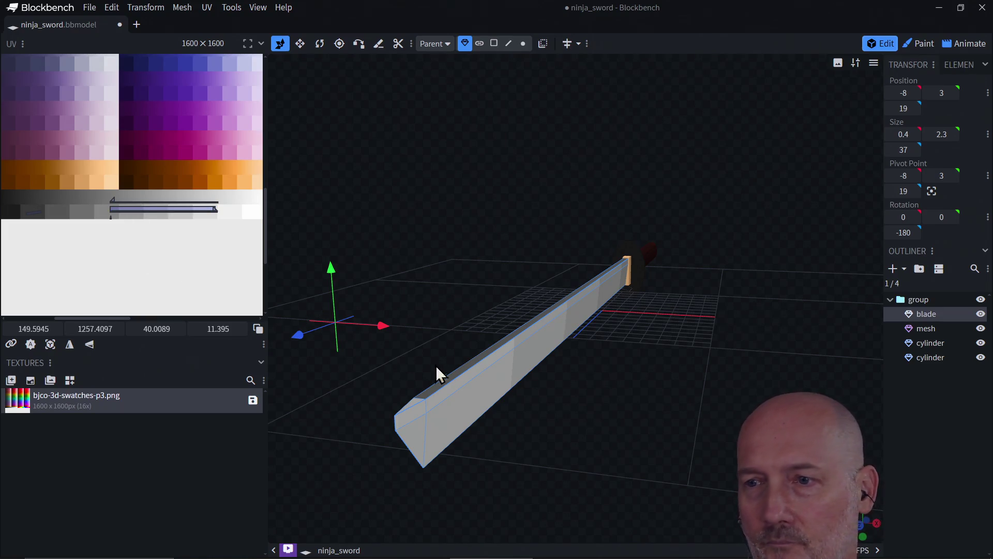
left_click(414, 414)
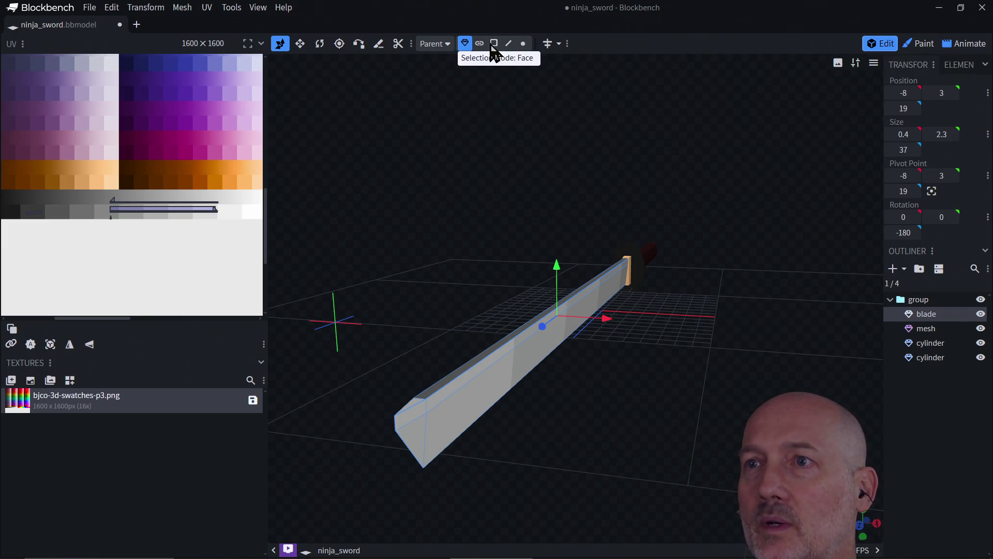
Step: Switch to Face mode and shrink the blade tip face's UV within the grey swatch
left_click(493, 46)
left_click(415, 417)
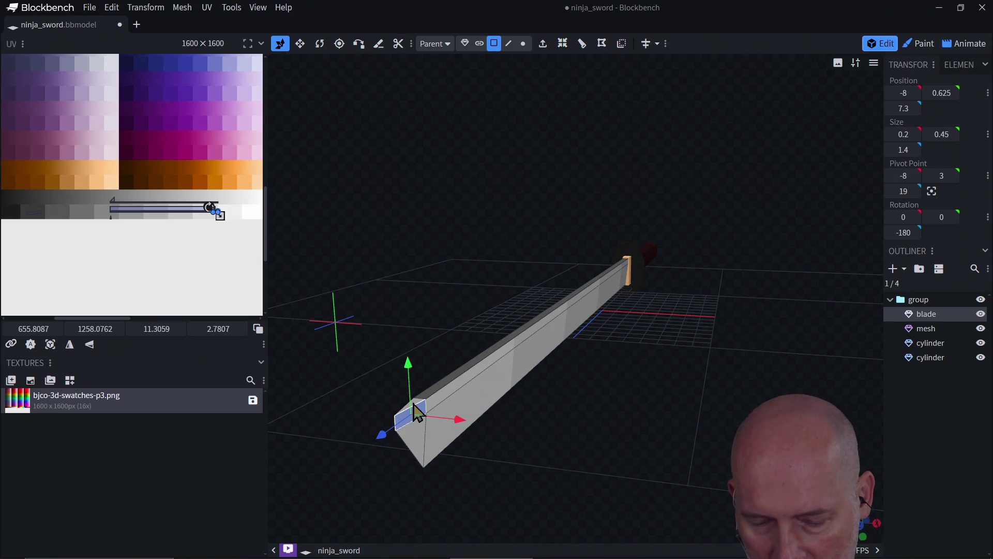
left_click(415, 411, "shift")
left_click_drag(391, 464, 455, 463)
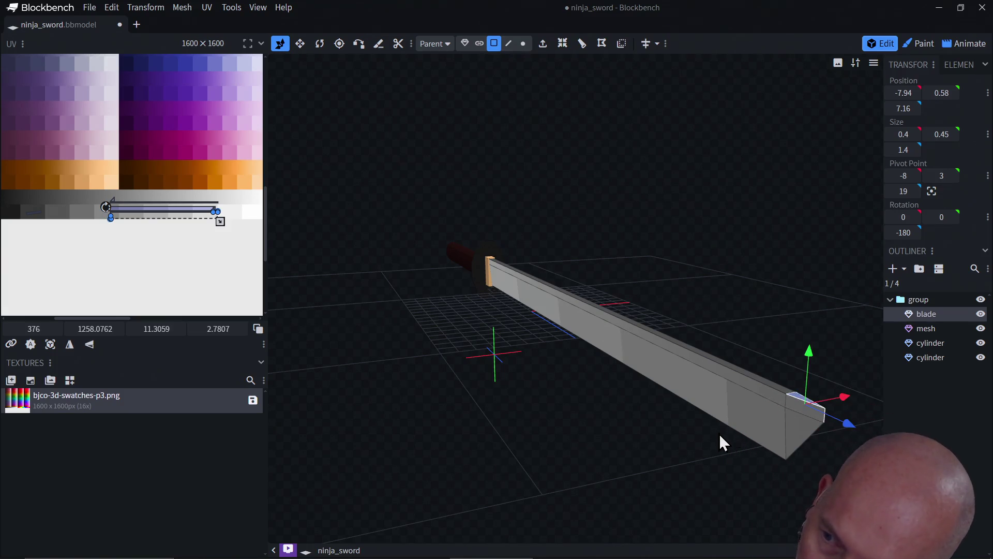
left_click(801, 412)
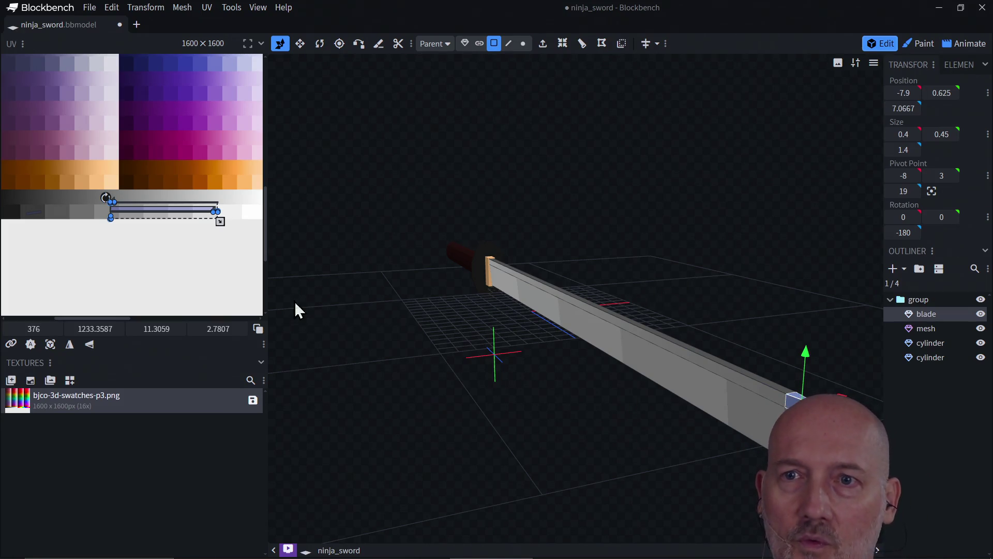
mouse_move(219, 221)
left_mouse_down()
mouse_move(117, 214)
mouse_move(84, 240)
mouse_move(47, 236)
mouse_move(35, 213)
left_mouse_up()
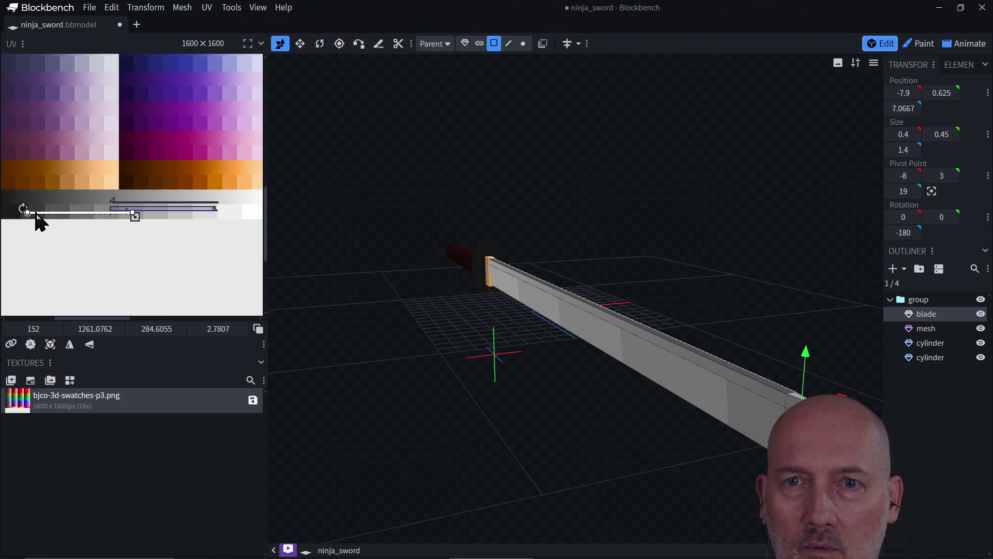
left_click_drag(134, 217, 35, 213)
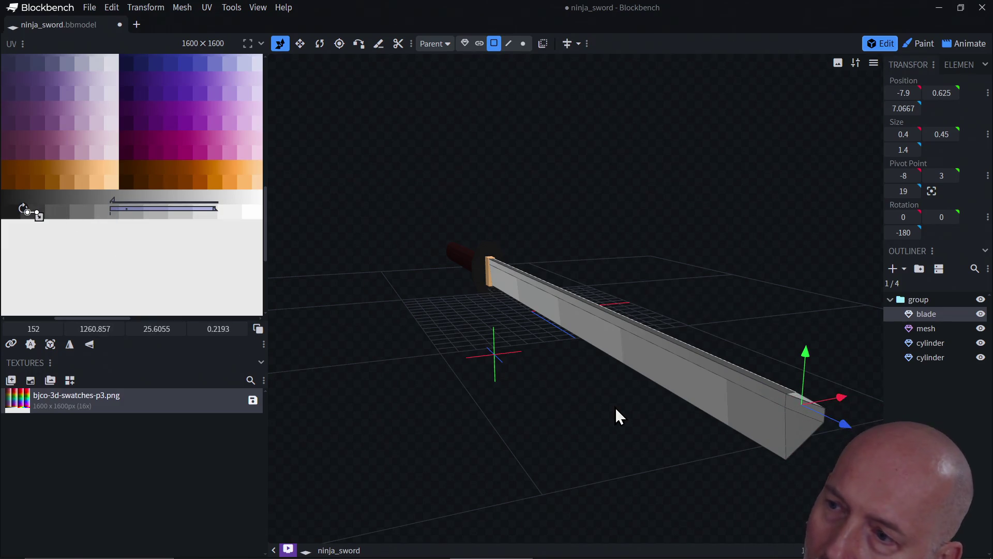
Step: Select the blade's small tip end face and then its long top face
mouse_move(722, 448)
left_mouse_down()
mouse_move(653, 441)
mouse_move(639, 453)
left_mouse_up()
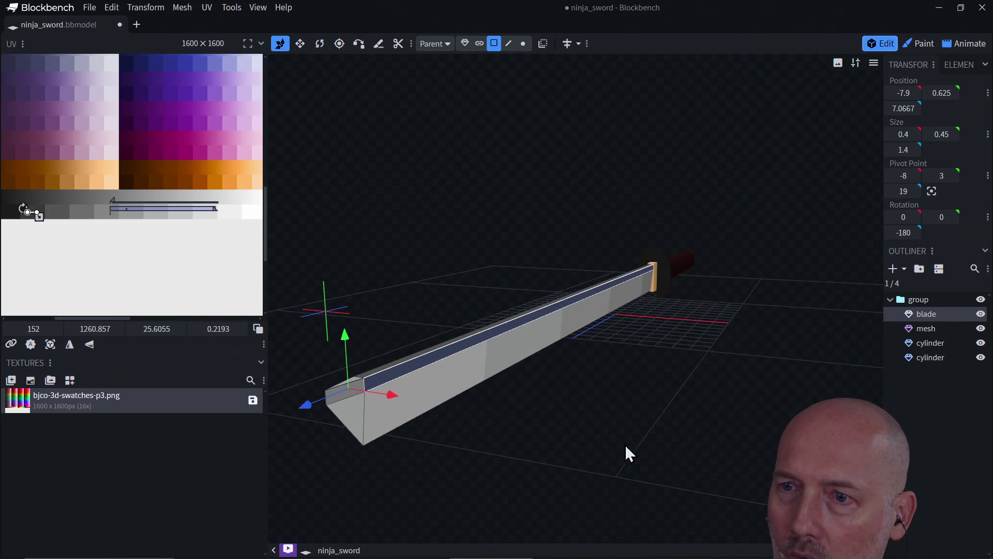
left_click(349, 400)
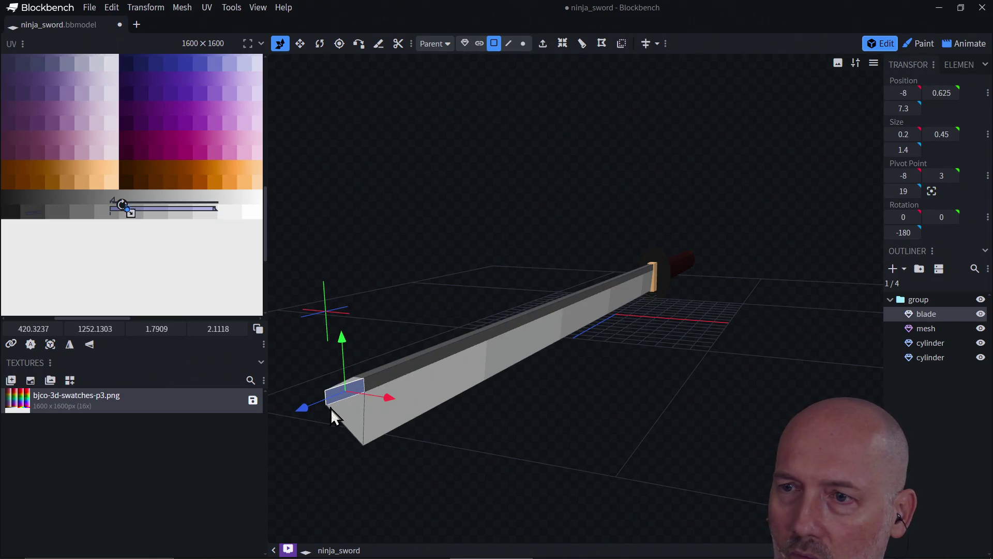
mouse_move(304, 448)
left_mouse_down()
mouse_move(368, 452)
mouse_move(293, 443)
mouse_move(417, 464)
mouse_move(378, 460)
left_mouse_up()
left_click(650, 369)
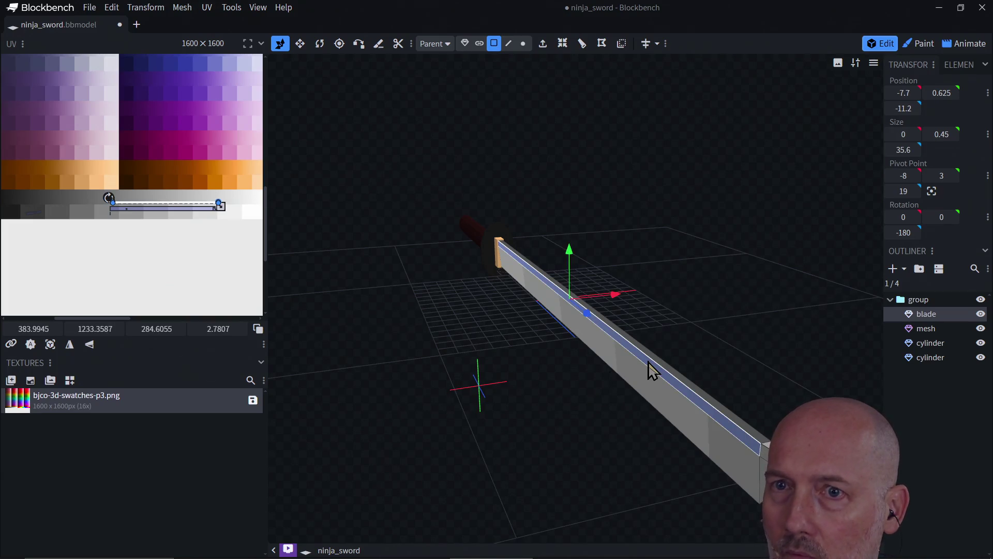
Step: Select the blade tip's end face and resize its UV onto a grey swatch
left_click_drag(666, 453, 613, 435)
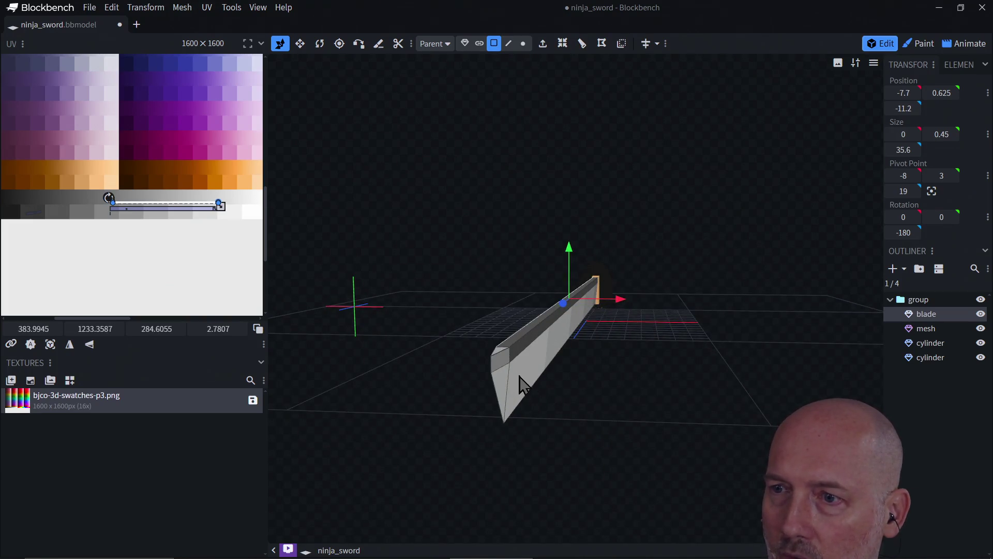
left_click(504, 360)
left_click_drag(479, 390, 498, 395)
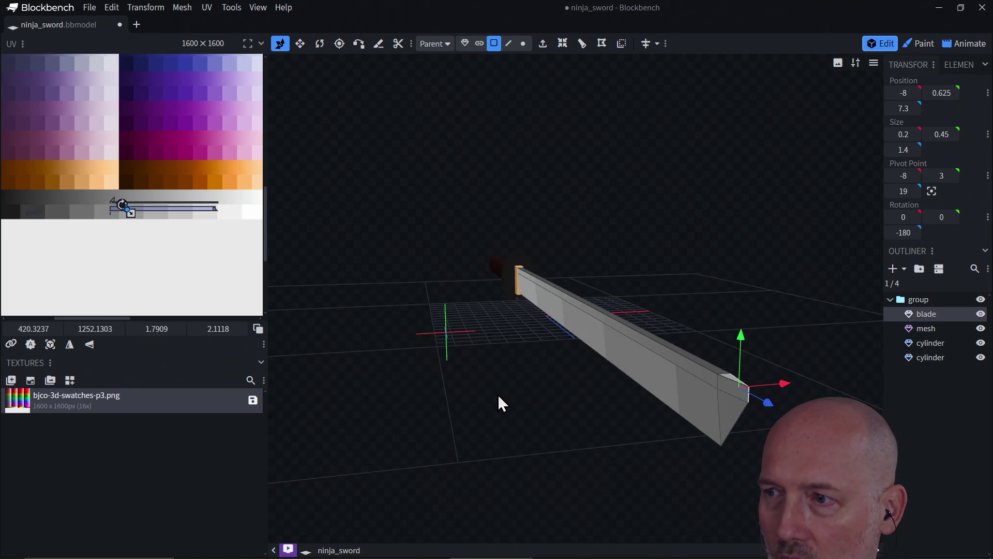
left_click(731, 378)
left_click(731, 386)
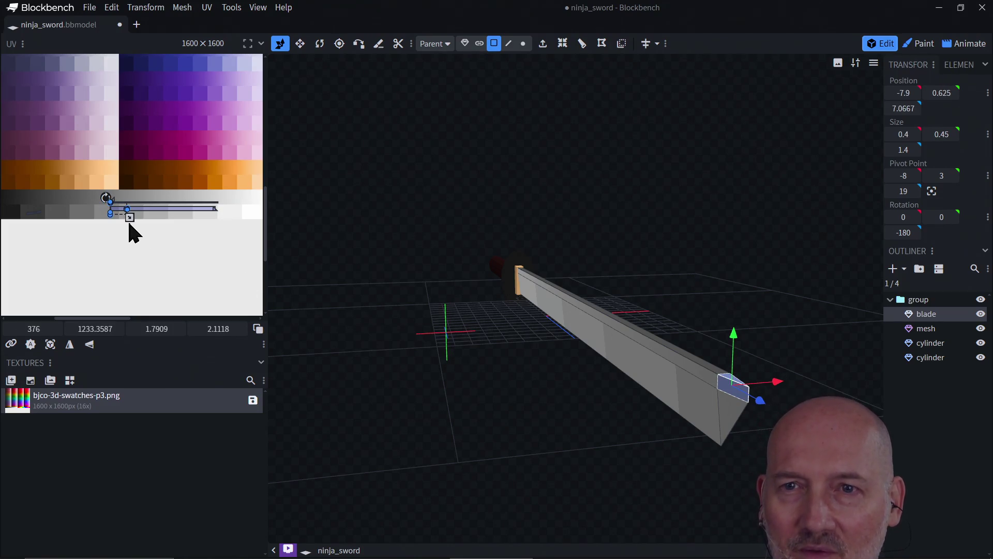
mouse_move(130, 222)
left_mouse_down()
mouse_move(155, 248)
mouse_move(223, 283)
mouse_move(155, 262)
mouse_move(128, 218)
left_mouse_up()
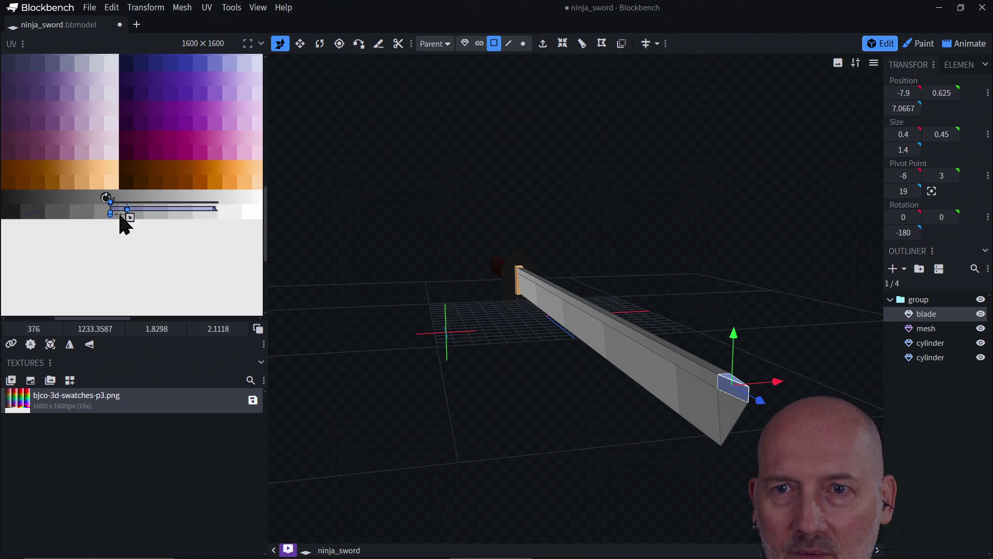
left_click(121, 222)
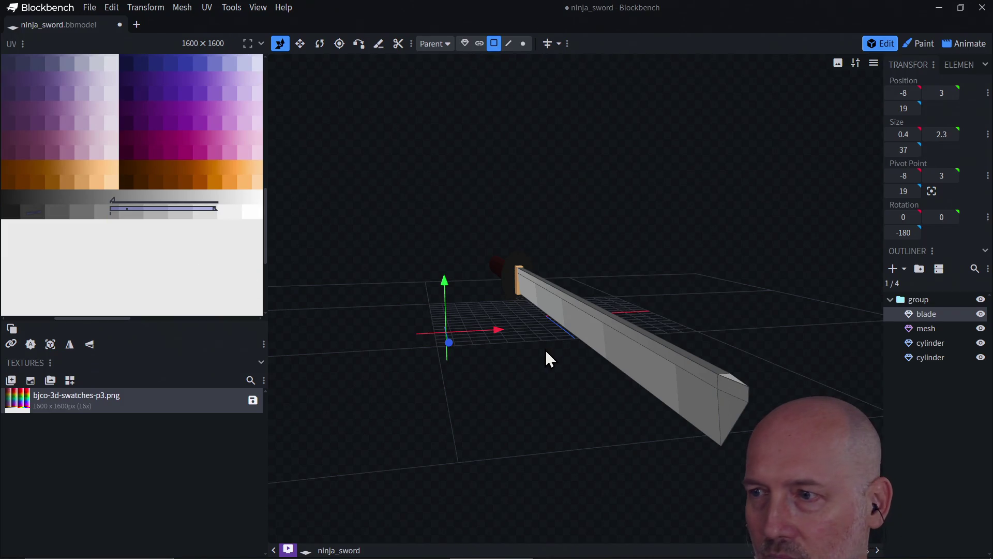
left_click(736, 385)
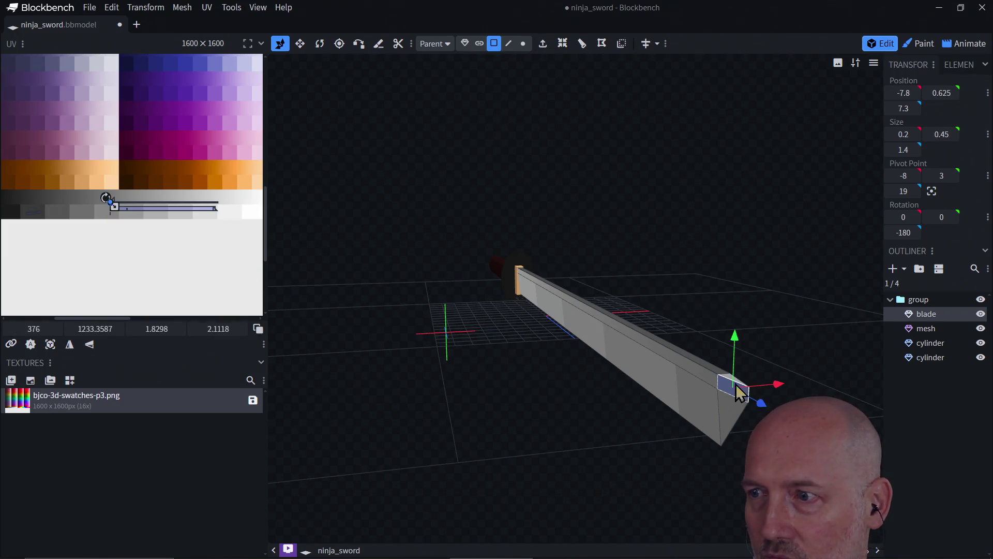
left_click(117, 221)
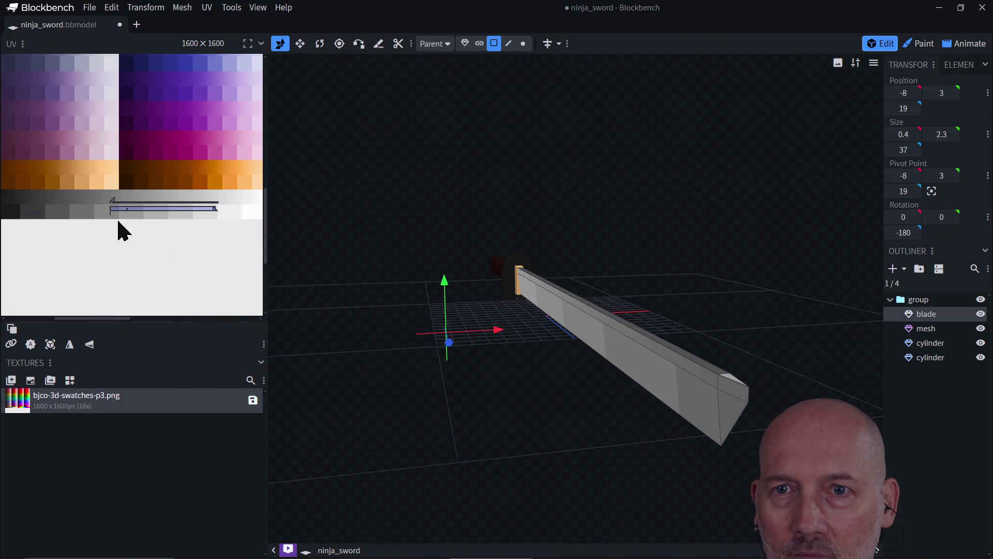
left_click(733, 387)
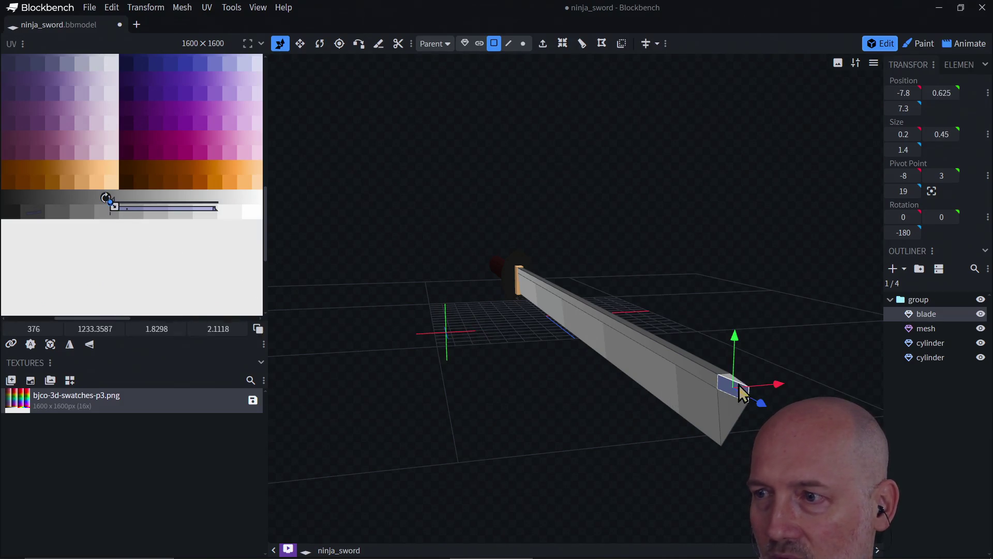
mouse_move(113, 206)
left_mouse_down()
mouse_move(144, 244)
mouse_move(172, 254)
mouse_move(57, 232)
mouse_move(31, 218)
left_mouse_up()
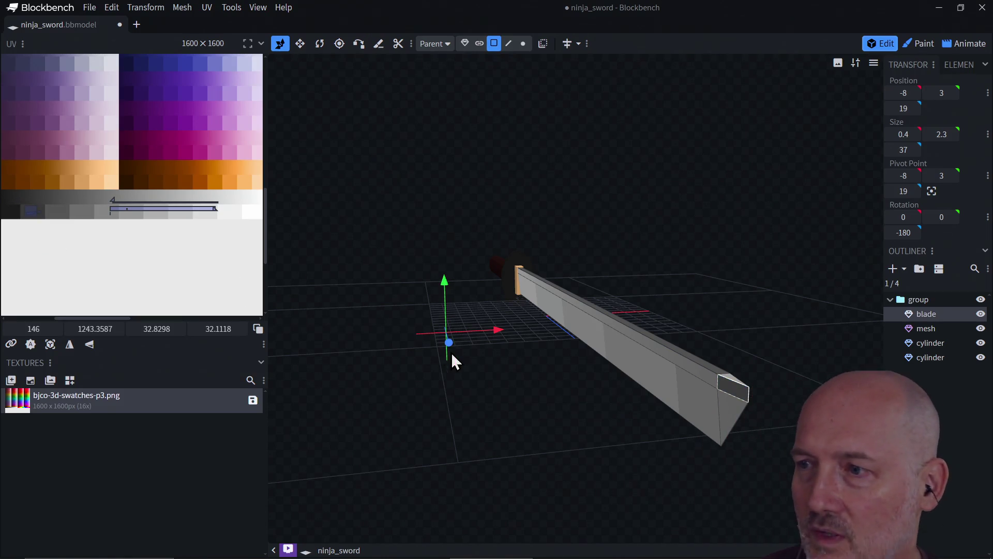
Step: Scale the sword-tip face's UV to about 20.5 × 20.6 on the darkest grey swatch
left_click(735, 382)
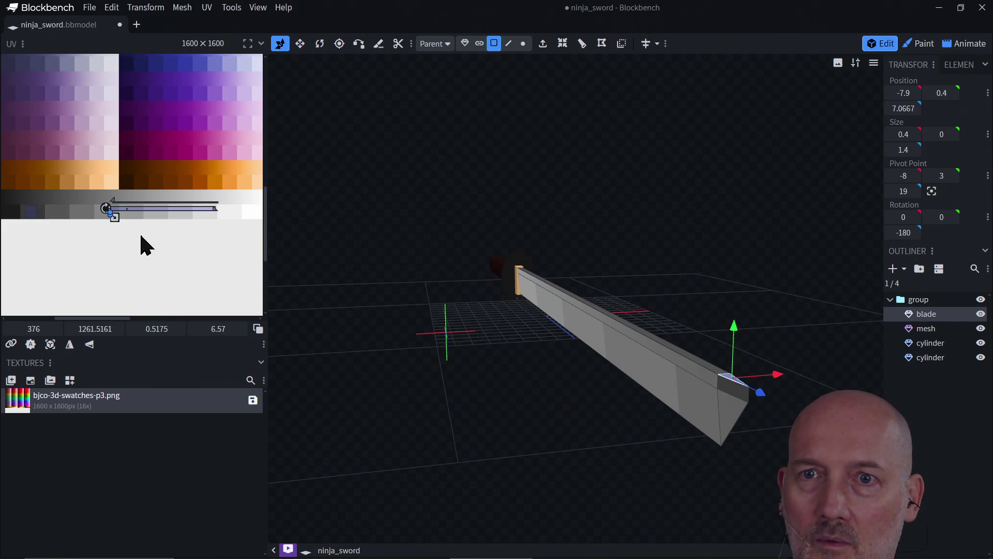
mouse_move(110, 216)
left_mouse_down()
mouse_move(137, 243)
mouse_move(38, 228)
mouse_move(32, 216)
left_mouse_up()
left_click_drag(41, 220, 34, 216)
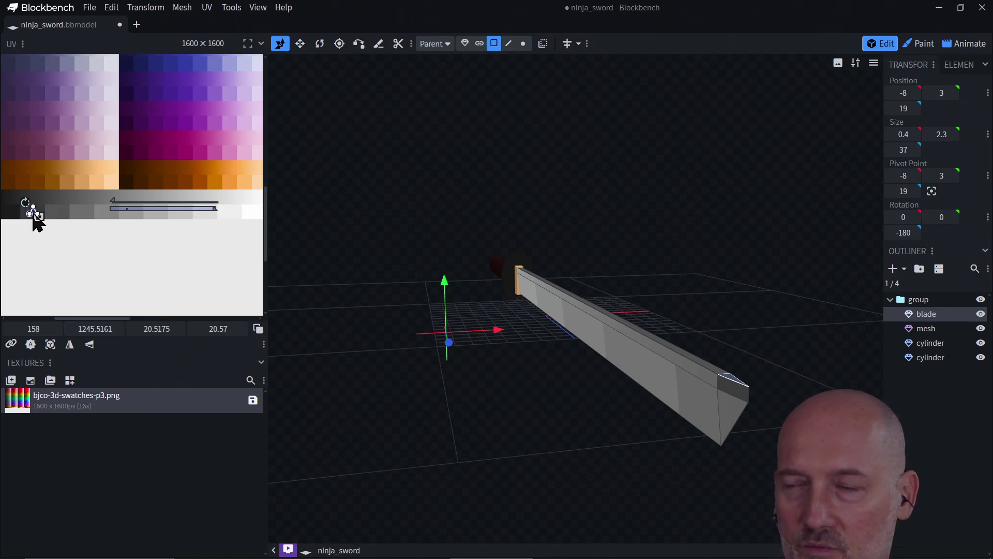
mouse_move(728, 418)
left_mouse_down()
mouse_move(760, 403)
mouse_move(693, 389)
left_mouse_up()
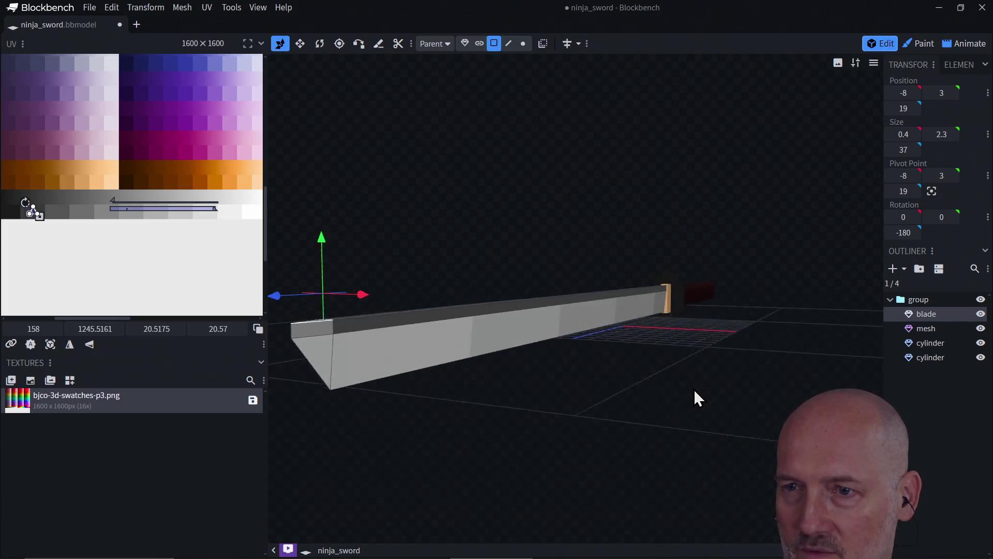
Step: Resize the blade end face's UV to about 31.6 × 22.5 on the darkest grey swatch
left_click(327, 356)
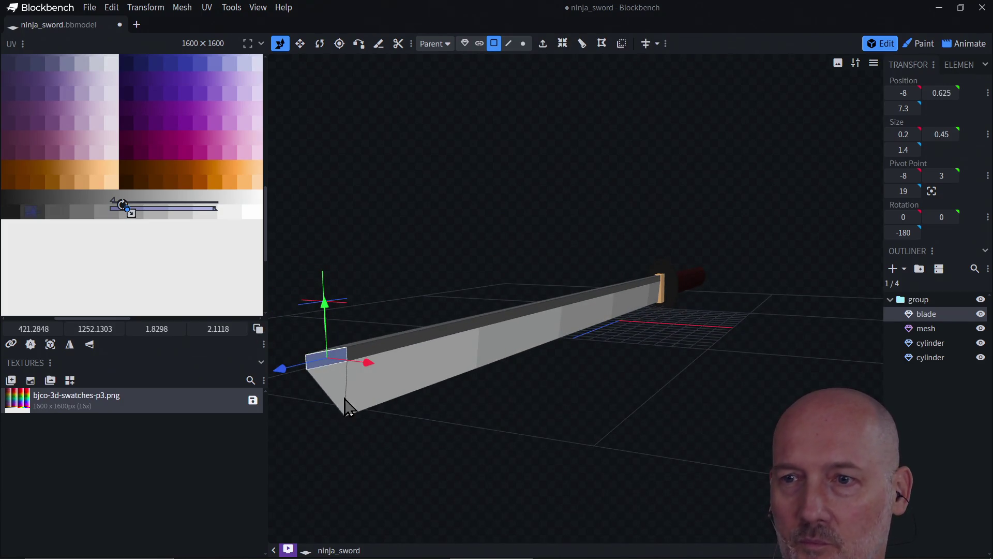
mouse_move(131, 213)
left_mouse_down()
mouse_move(160, 249)
mouse_move(41, 227)
mouse_move(60, 249)
mouse_move(30, 217)
left_mouse_up()
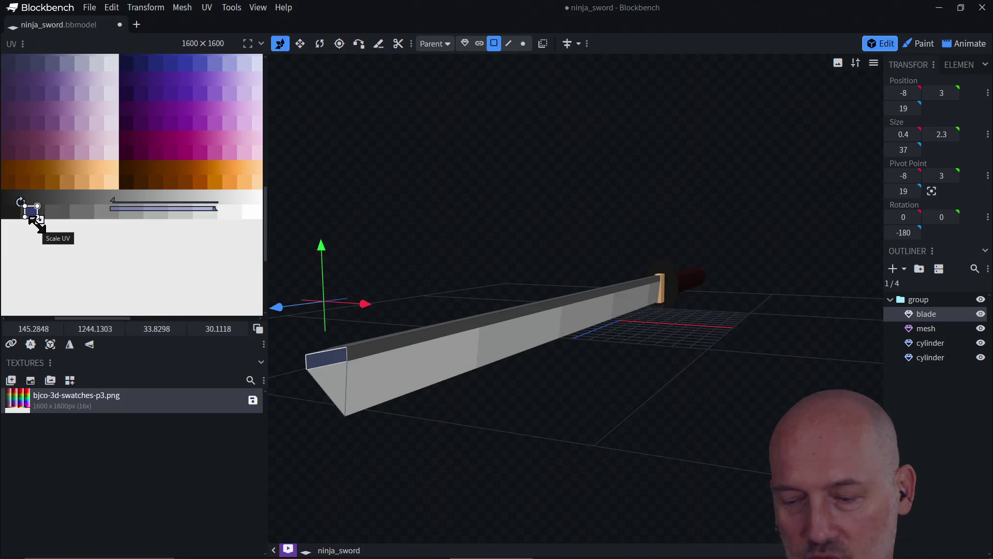
scroll(111, 253, "down", 3)
scroll(111, 254, "up", 5)
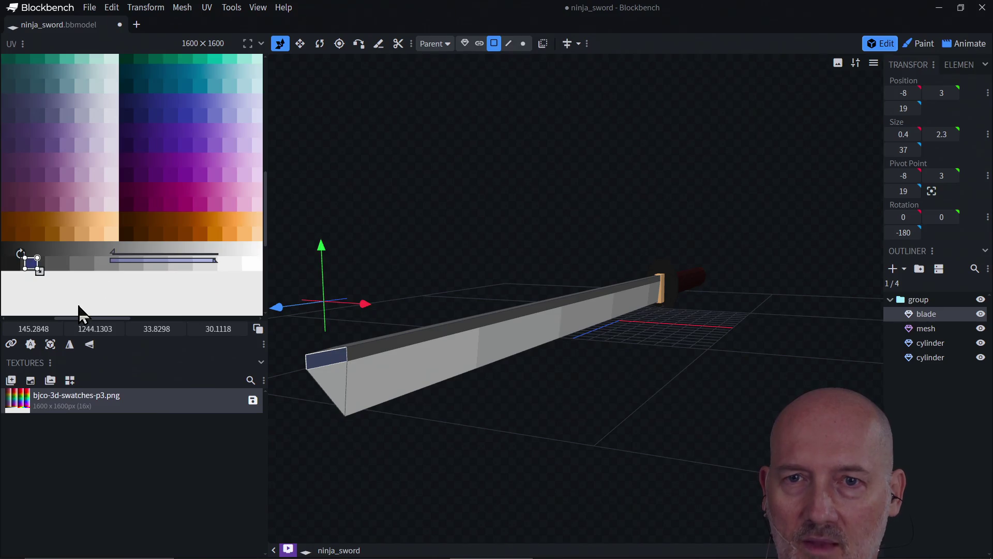
left_click(78, 310)
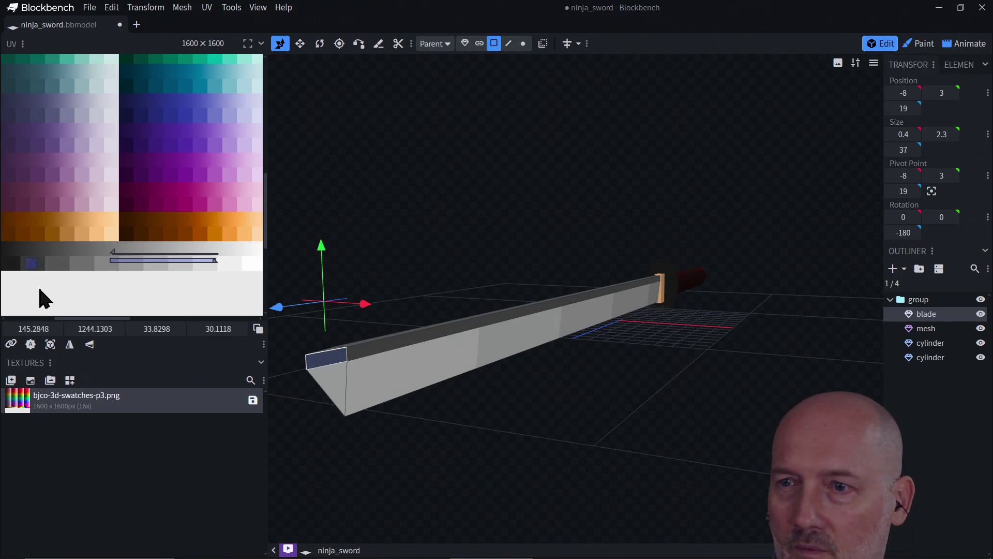
Step: Select the blade's long top face and move its UV onto a lighter area
left_click(377, 348)
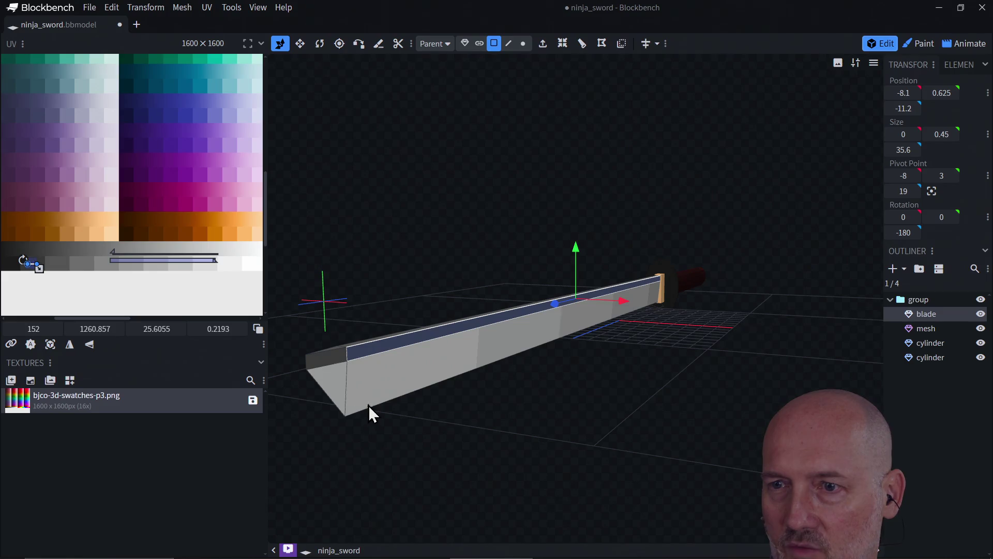
mouse_move(426, 445)
left_mouse_down()
mouse_move(517, 481)
mouse_move(548, 461)
mouse_move(602, 342)
left_mouse_up()
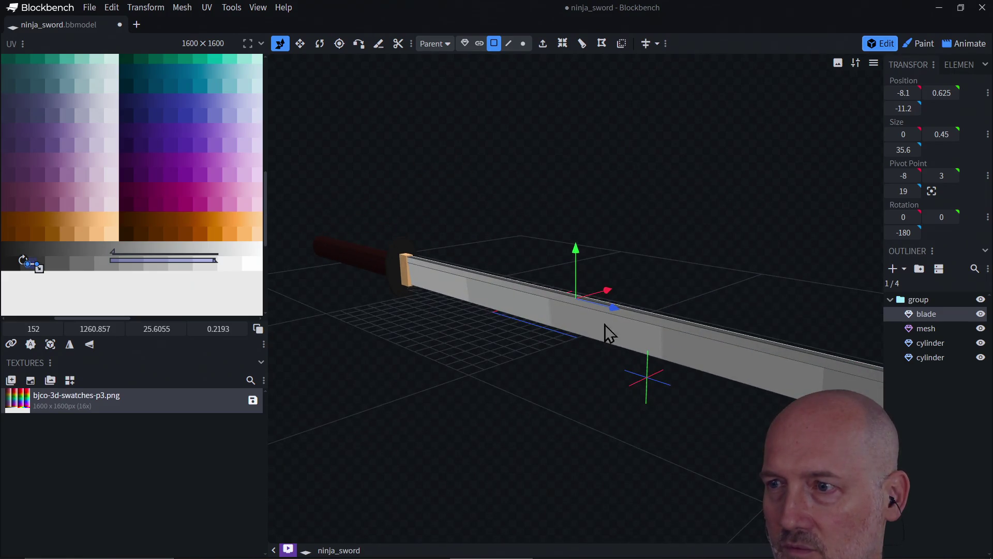
left_click(628, 317)
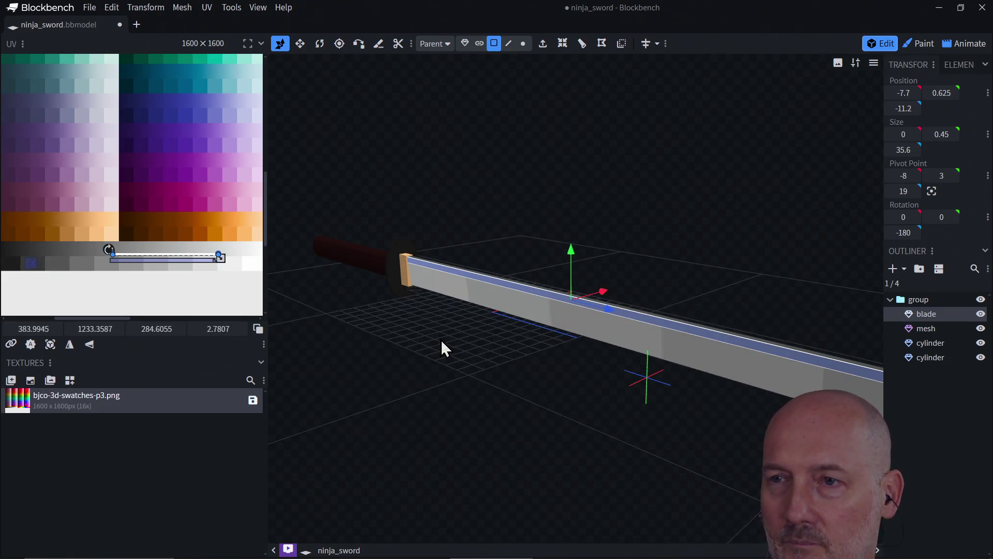
mouse_move(163, 262)
left_mouse_down()
mouse_move(124, 281)
mouse_move(165, 288)
mouse_move(84, 294)
mouse_move(32, 267)
left_mouse_up()
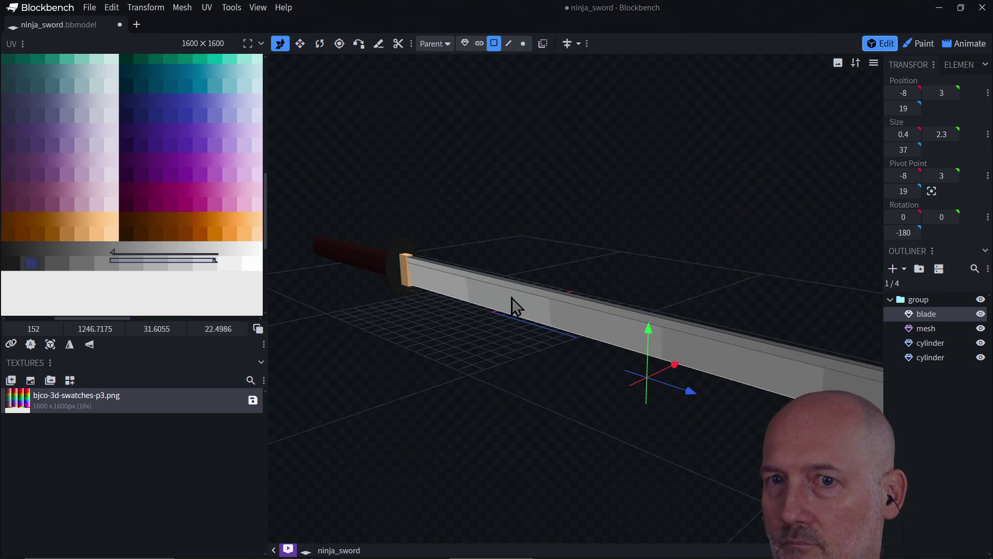
mouse_move(602, 253)
left_mouse_down()
mouse_move(517, 251)
mouse_move(486, 235)
mouse_move(594, 242)
left_mouse_up()
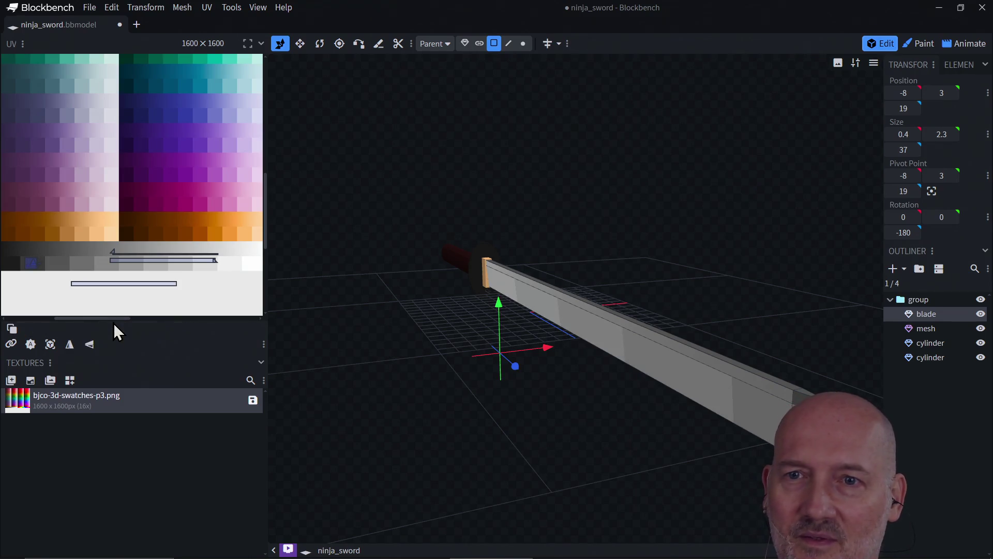
Step: Select the blade's top face and shift its UV down-left onto another swatch
left_click(626, 322)
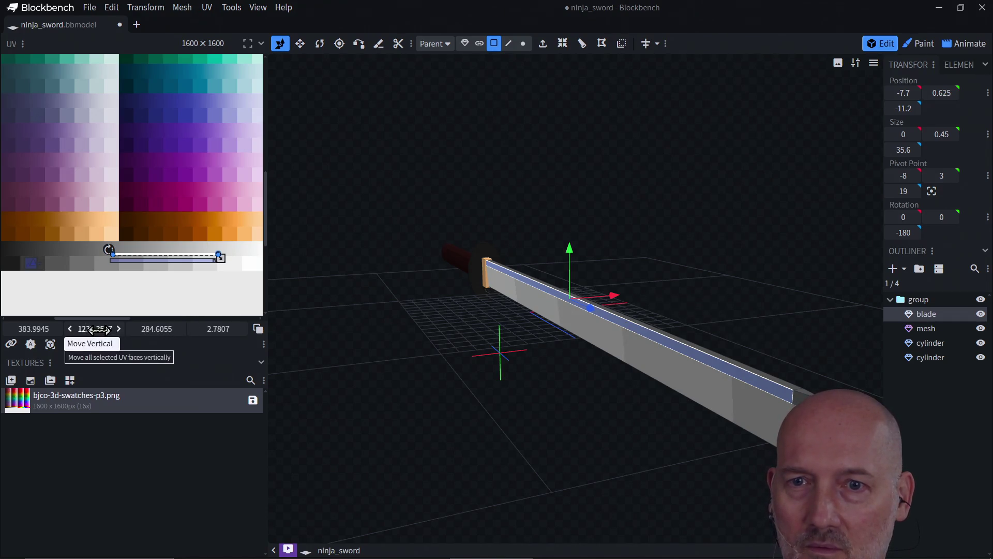
left_click_drag(95, 330, 85, 330)
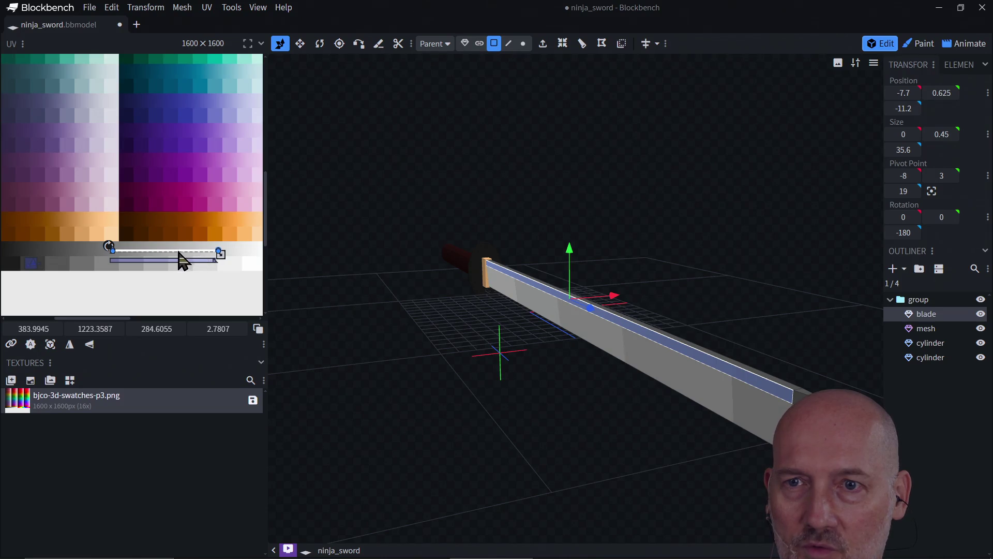
mouse_move(178, 252)
left_mouse_down()
mouse_move(138, 279)
mouse_move(87, 280)
mouse_move(92, 267)
mouse_move(141, 290)
mouse_move(43, 284)
mouse_move(39, 271)
left_mouse_up()
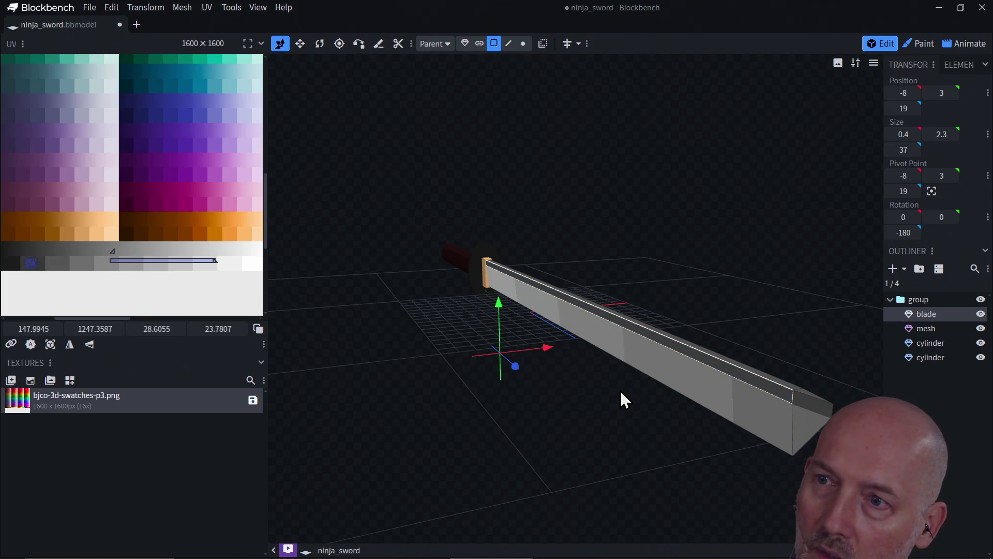
scroll(163, 178, "down", 3)
scroll(160, 173, "up", 4)
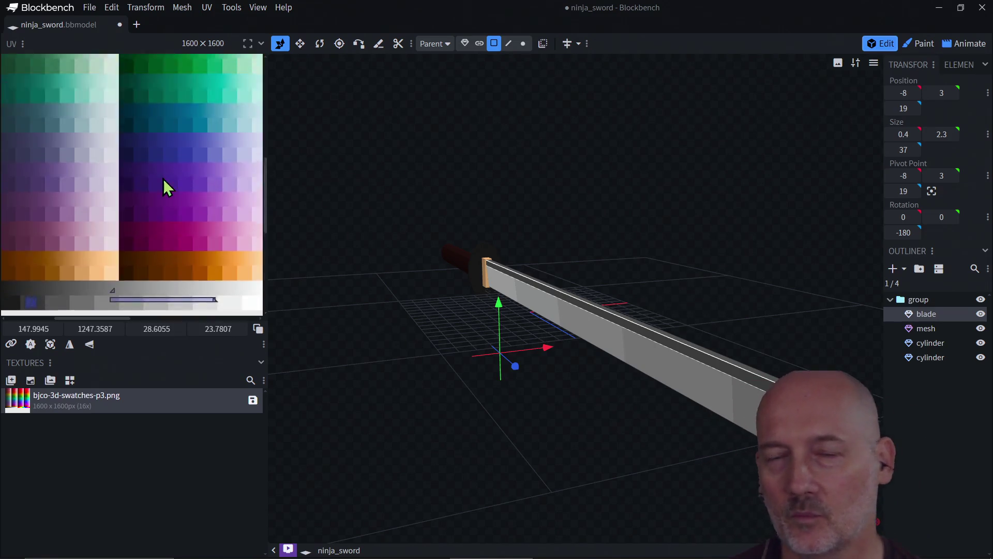
scroll(163, 179, "up", 3)
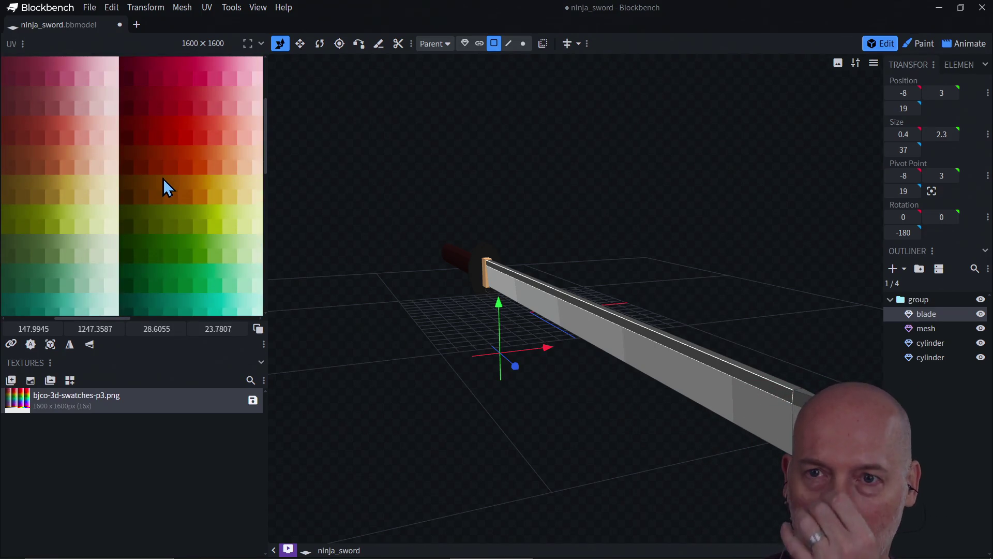
scroll(163, 178, "down", 5)
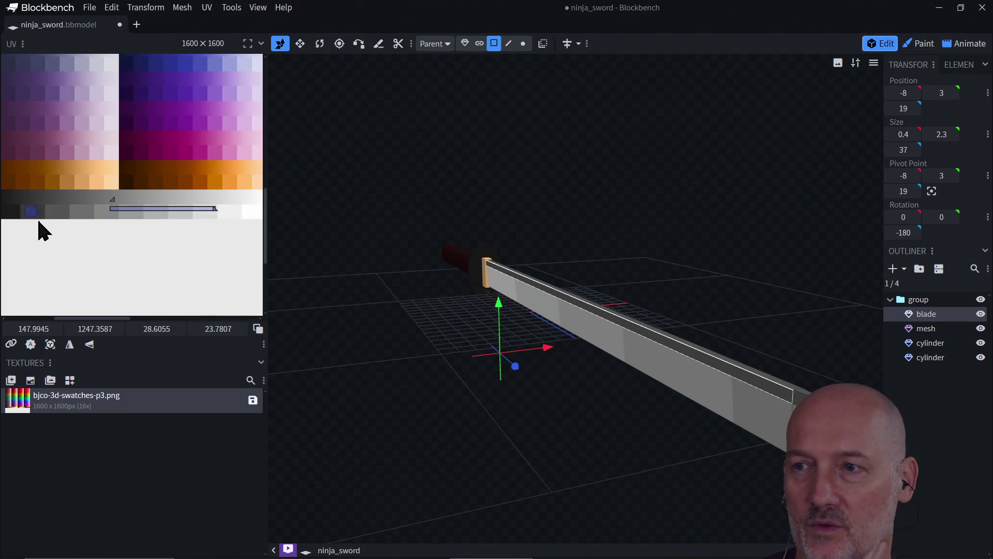
Step: Stretch the top face's UV into a 284.6 × 11.5 strip on the dark grey swatch
left_click(631, 327)
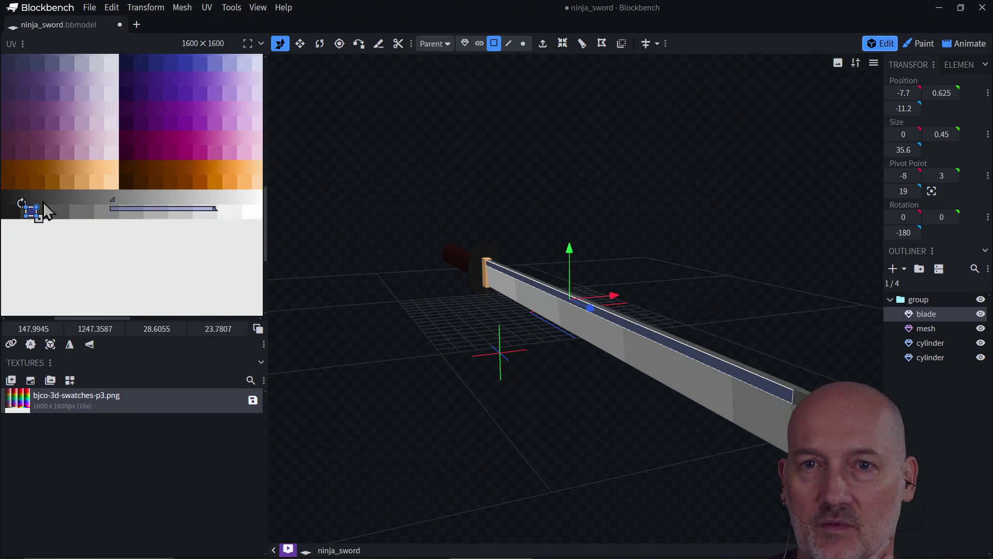
left_click_drag(47, 207, 71, 222)
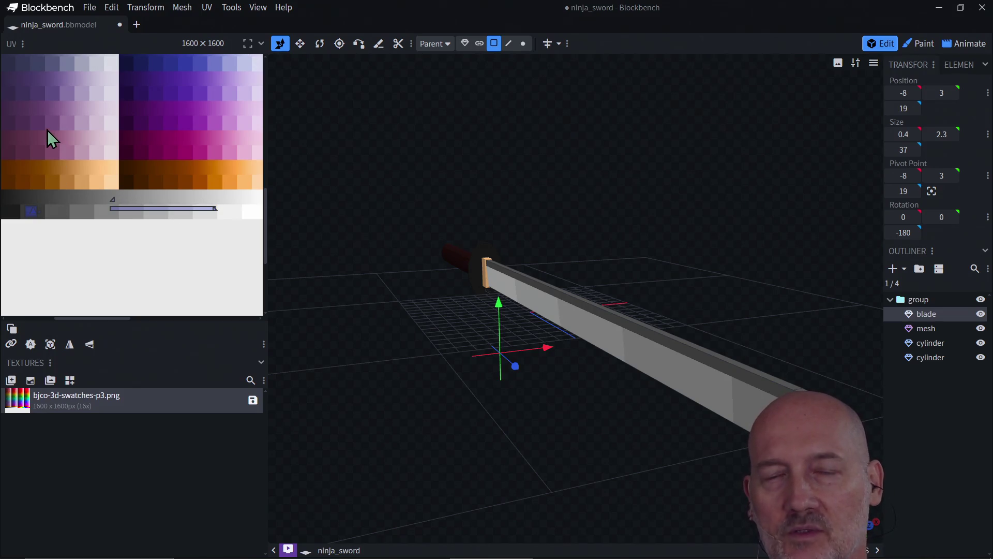
mouse_move(39, 104)
left_mouse_down()
mouse_move(157, 158)
mouse_move(198, 149)
left_mouse_up()
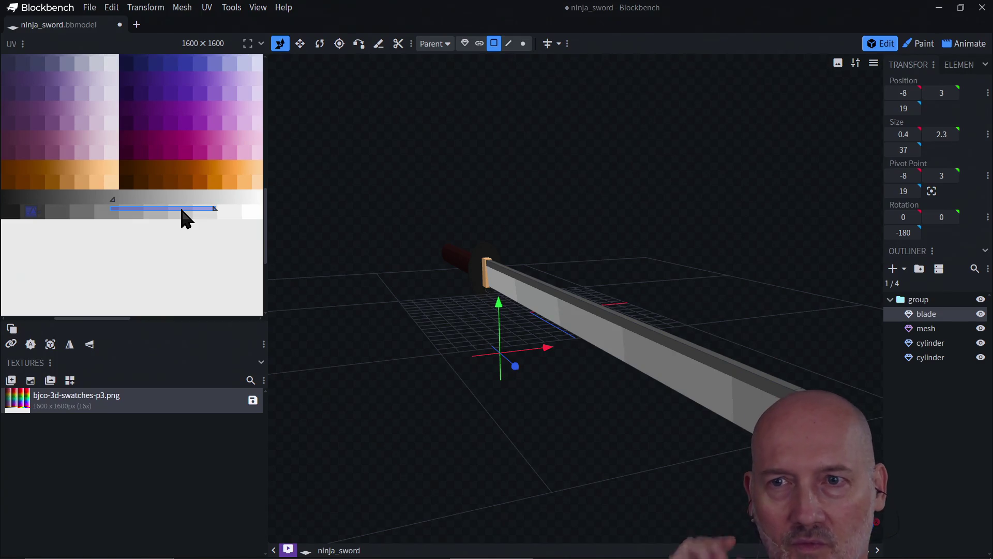
left_click(114, 207)
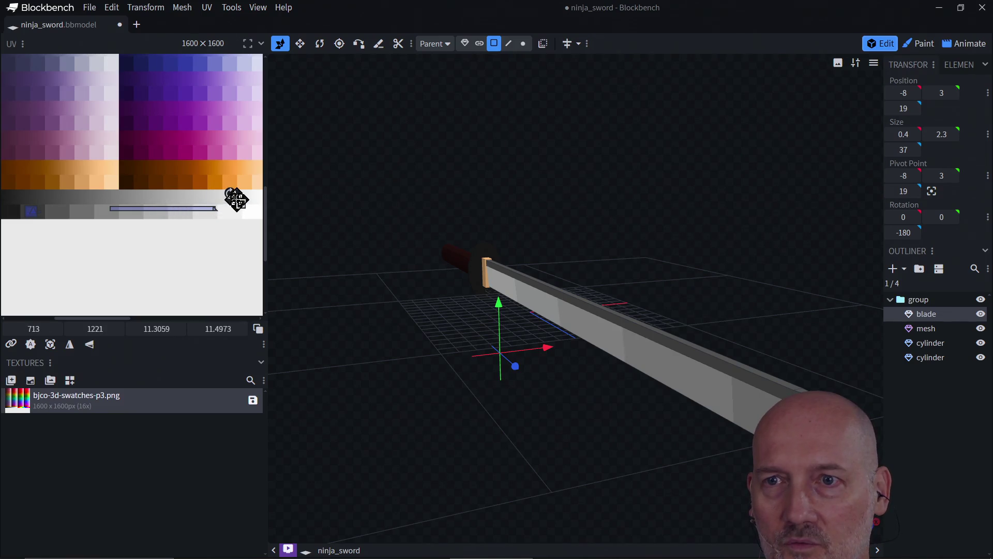
mouse_move(172, 210)
left_mouse_down()
mouse_move(123, 199)
mouse_move(146, 215)
mouse_move(112, 213)
mouse_move(100, 201)
left_mouse_up()
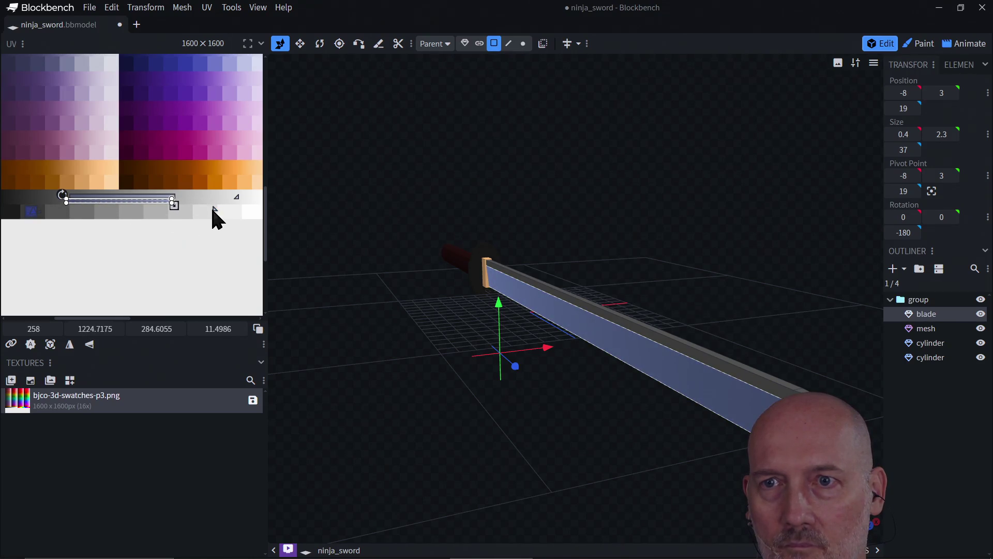
Step: Resize, rotate and reposition blade face UVs over the purple and grey swatches
left_click_drag(214, 209, 246, 194)
scroll(191, 243, "down", 2)
scroll(187, 238, "up", 3)
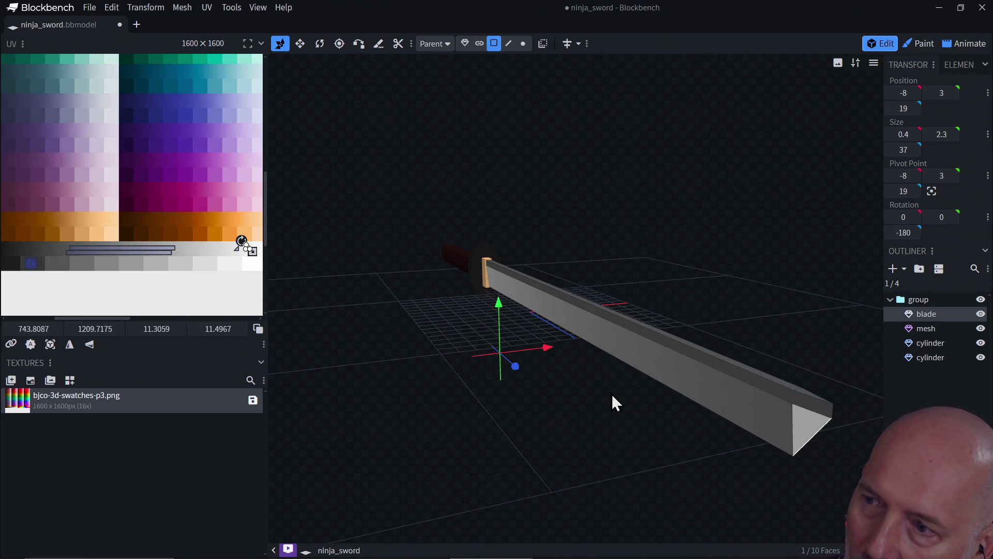
key("ctrl+v")
left_click_drag(176, 252, 206, 283)
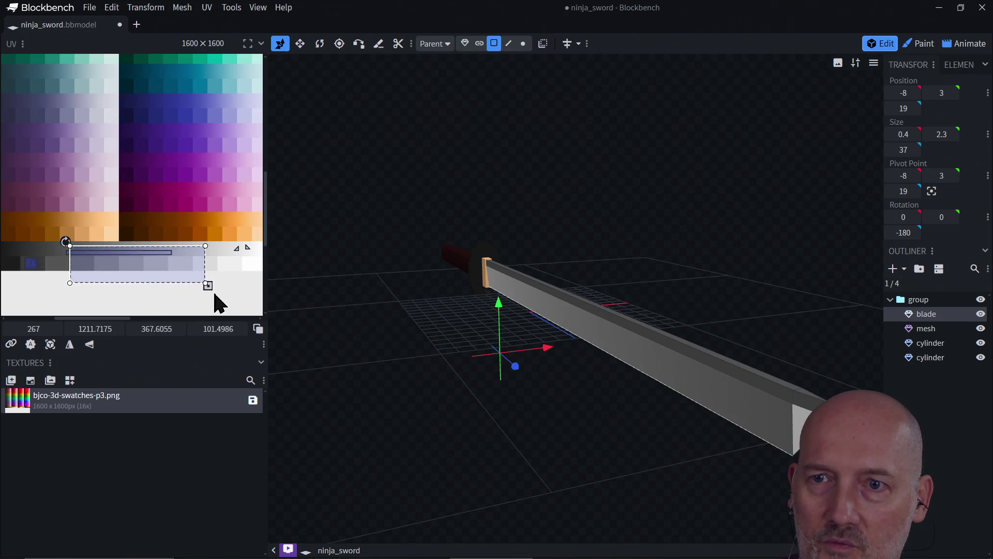
mouse_move(69, 238)
left_mouse_down()
mouse_move(131, 222)
mouse_move(158, 227)
mouse_move(147, 225)
left_mouse_up()
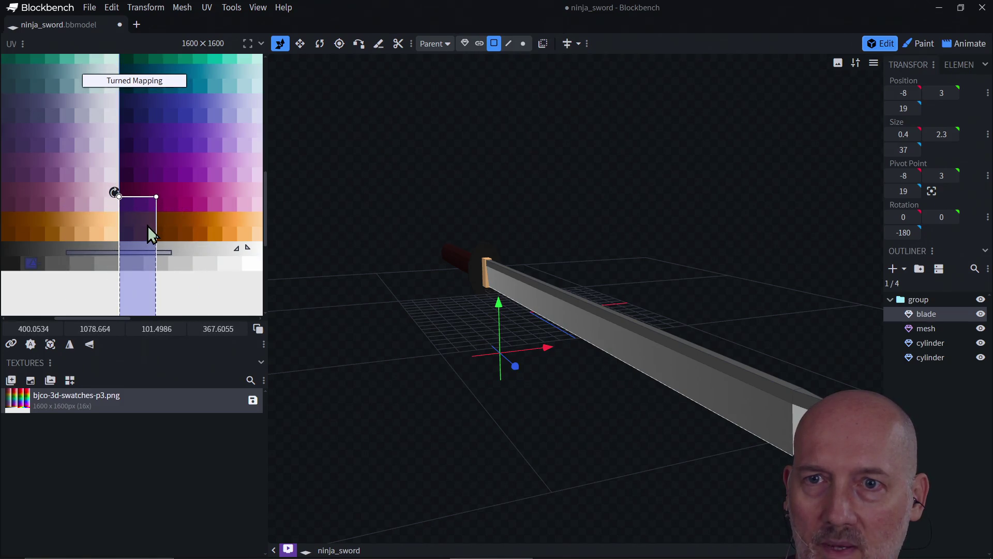
mouse_move(137, 295)
left_mouse_down()
mouse_move(155, 206)
mouse_move(193, 207)
left_mouse_up()
left_click(119, 251)
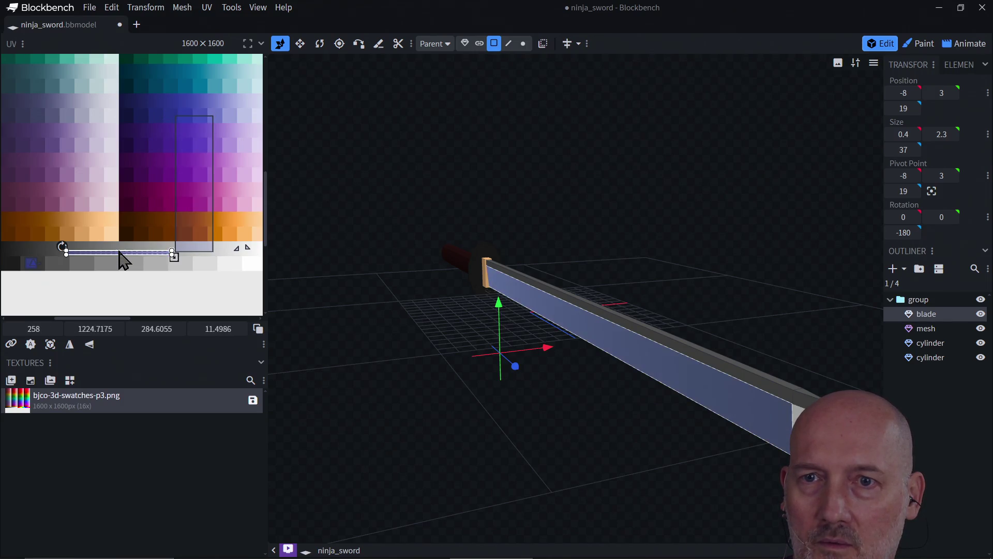
left_click_drag(181, 263, 194, 293)
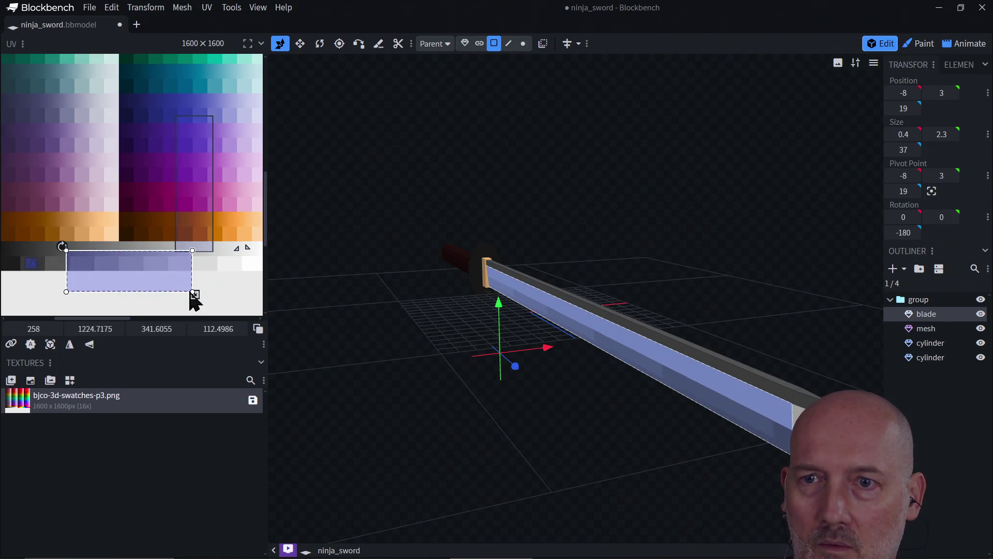
mouse_move(62, 246)
left_mouse_down()
mouse_move(128, 224)
mouse_move(146, 236)
mouse_move(124, 173)
mouse_move(126, 196)
left_mouse_up()
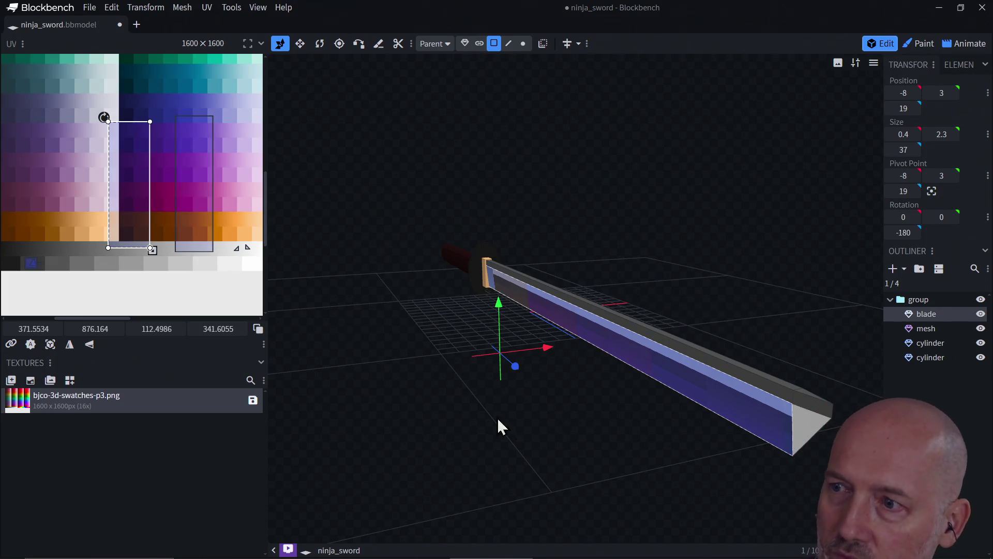
Step: Move the 112.5 × 341.6 blade side-face UV down onto the pale grey-white rows
left_click(609, 317)
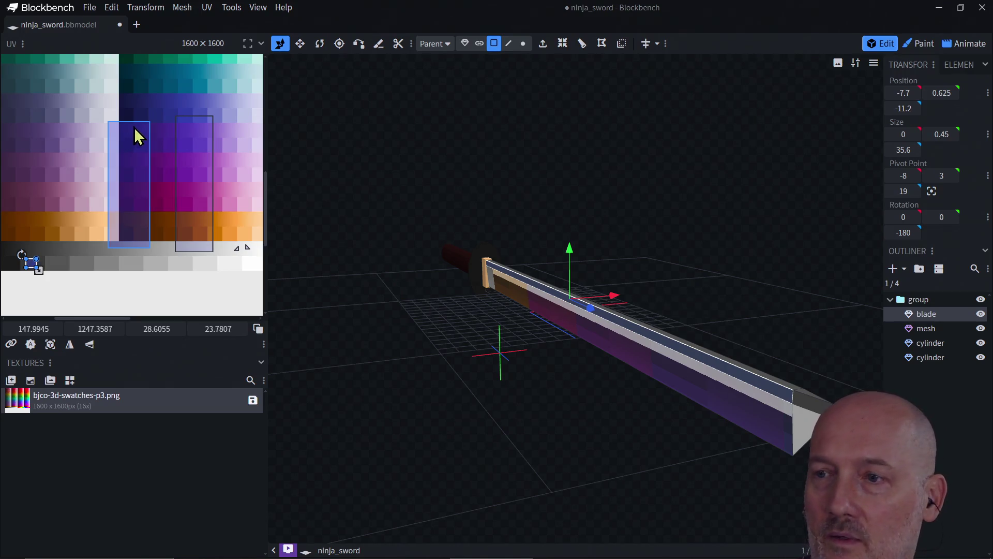
left_click(133, 150)
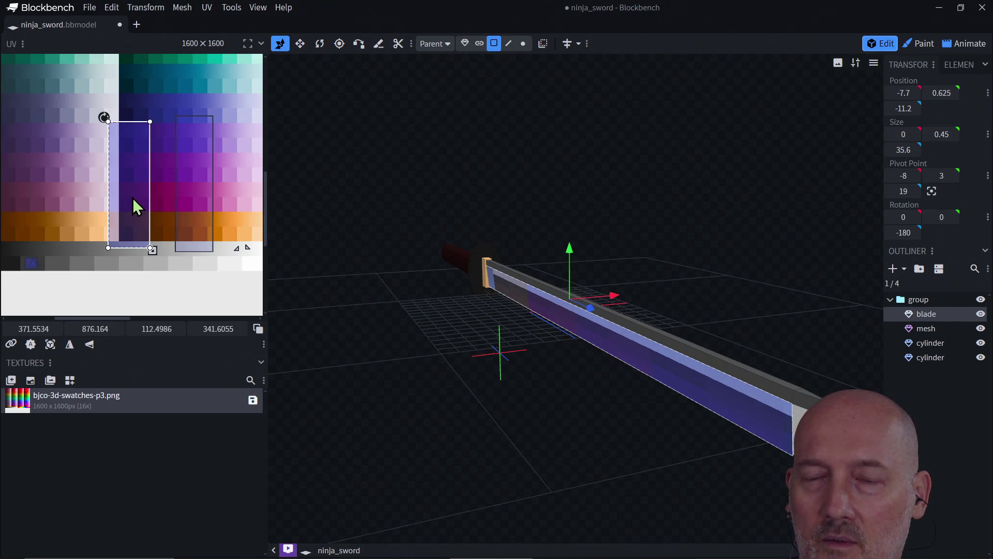
left_click_drag(130, 191, 129, 300)
scroll(166, 295, "down", 3)
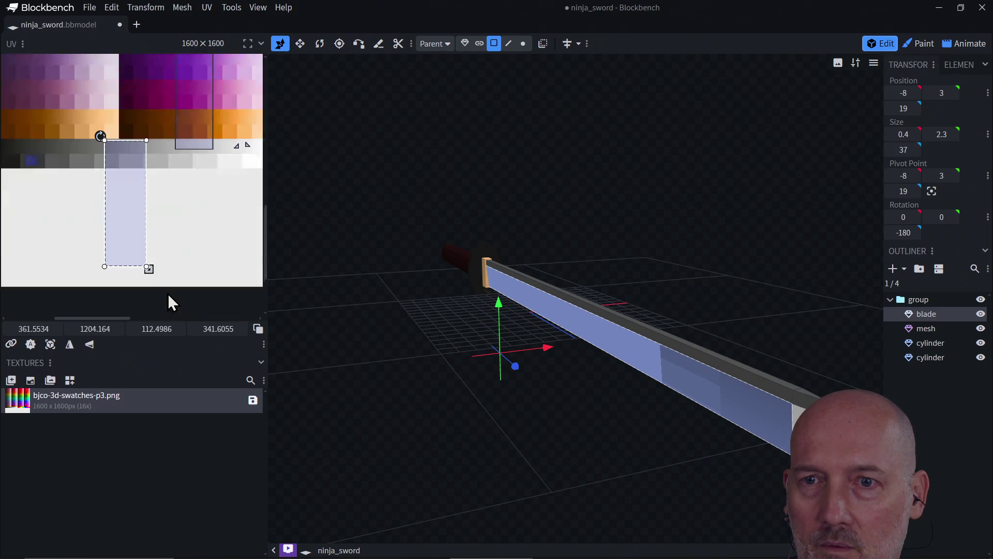
Step: Shrink one blade face's UV to a thin strip on the grey swatch row
left_click_drag(149, 219, 151, 102)
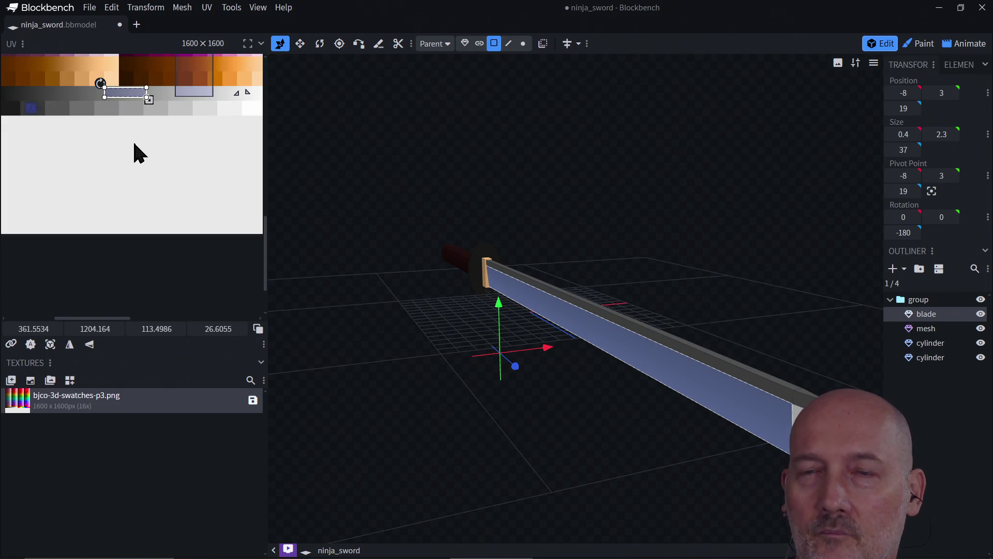
scroll(133, 150, "down", 2)
scroll(135, 152, "up", 3)
scroll(134, 150, "up", 1)
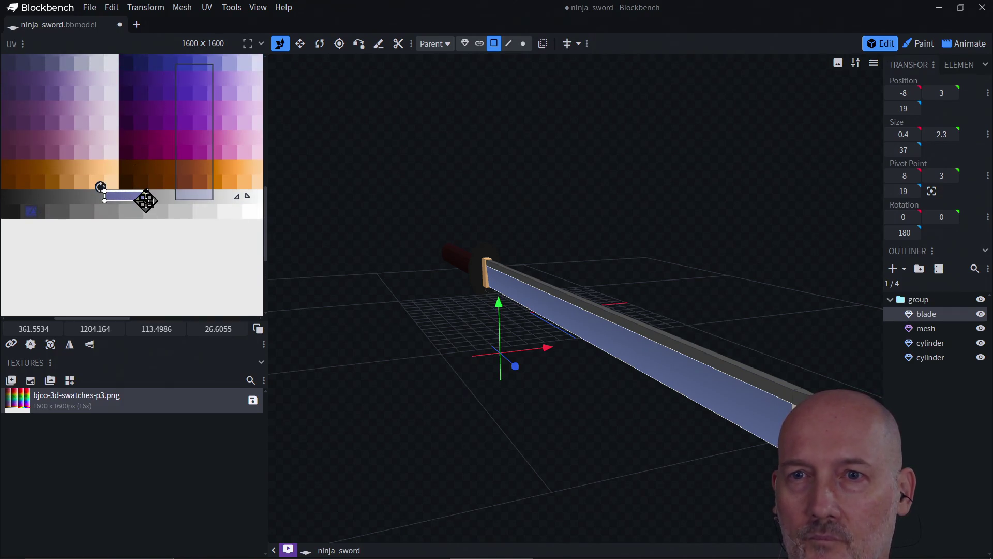
left_click_drag(148, 202, 147, 204)
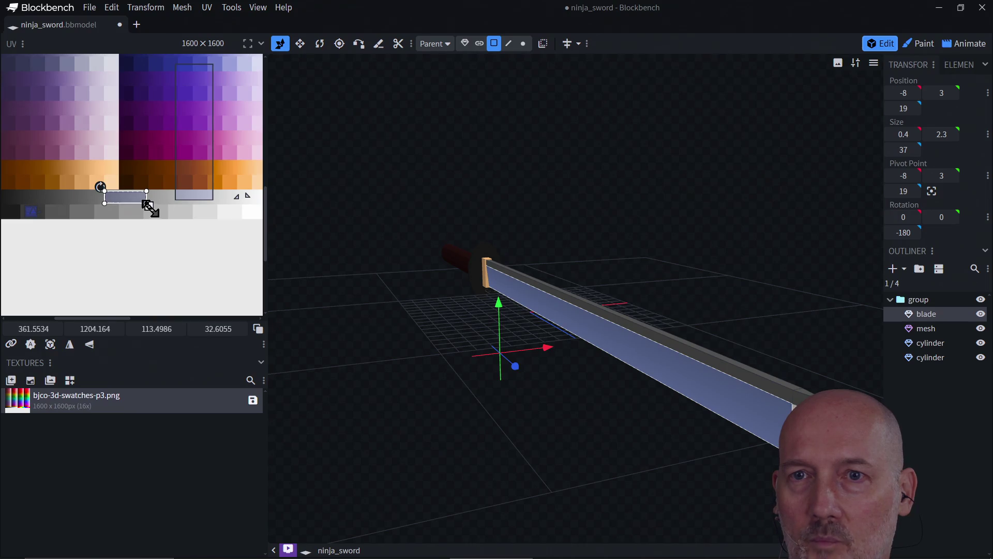
Step: Shrink the tall blade face's UV to a short box of about 111.5 × 34.6 on grey
left_click(206, 141)
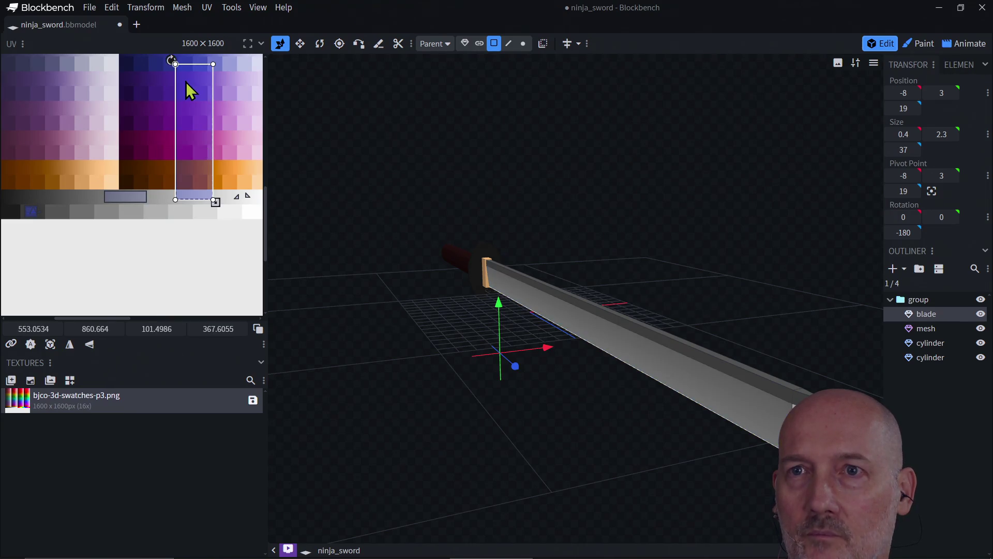
left_click_drag(212, 64, 212, 138)
key("ctrl+z")
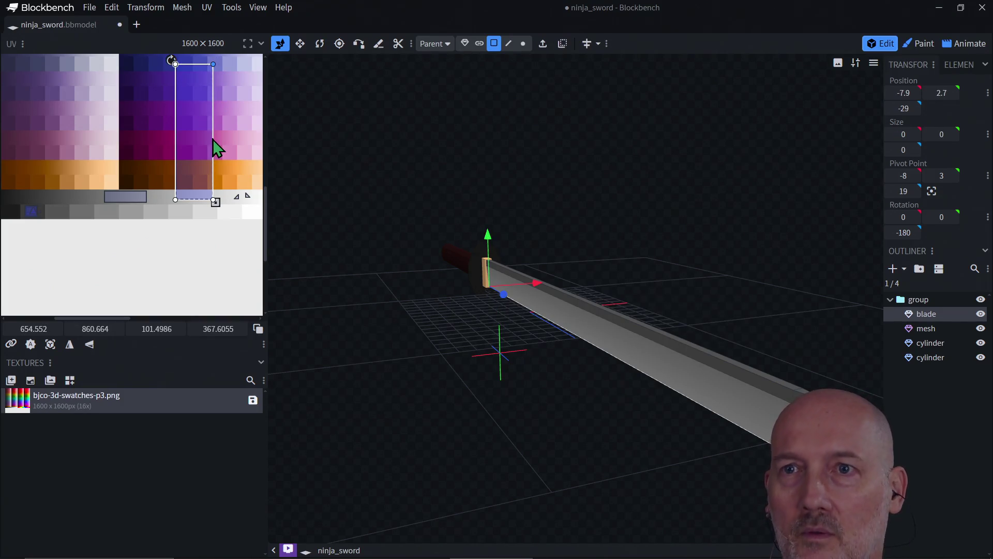
mouse_move(211, 199)
left_mouse_down()
mouse_move(212, 79)
mouse_move(192, 201)
mouse_move(127, 196)
mouse_move(150, 207)
left_mouse_up()
left_click(155, 255)
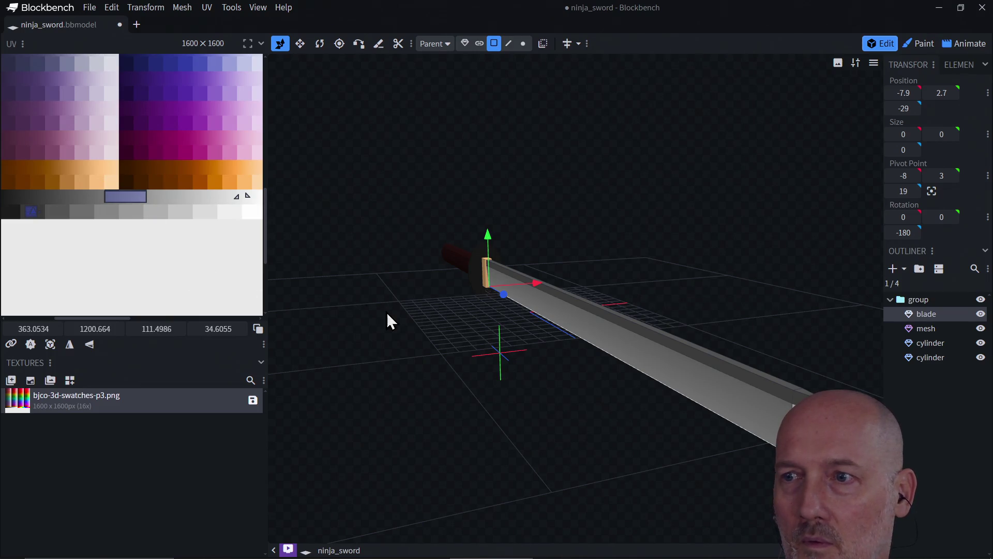
Step: Slide the blade's long face UV right onto a lighter grey swatch, at about 507, 1204
mouse_move(443, 398)
left_mouse_down()
mouse_move(467, 374)
mouse_move(501, 426)
mouse_move(391, 411)
mouse_move(373, 429)
left_mouse_up()
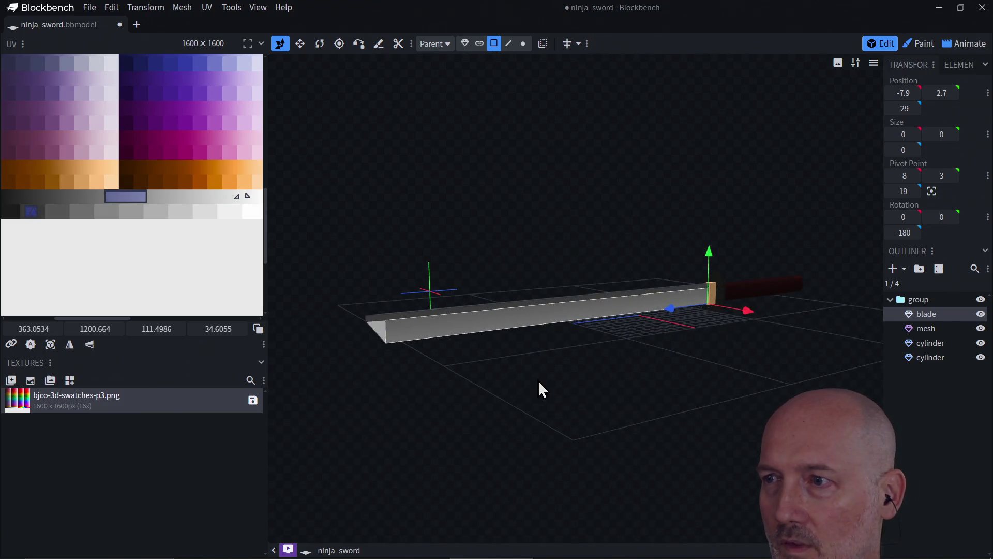
left_click(820, 304)
mouse_move(549, 412)
left_mouse_down()
mouse_move(641, 412)
mouse_move(526, 389)
mouse_move(572, 406)
mouse_move(486, 336)
left_mouse_up()
left_click(486, 337)
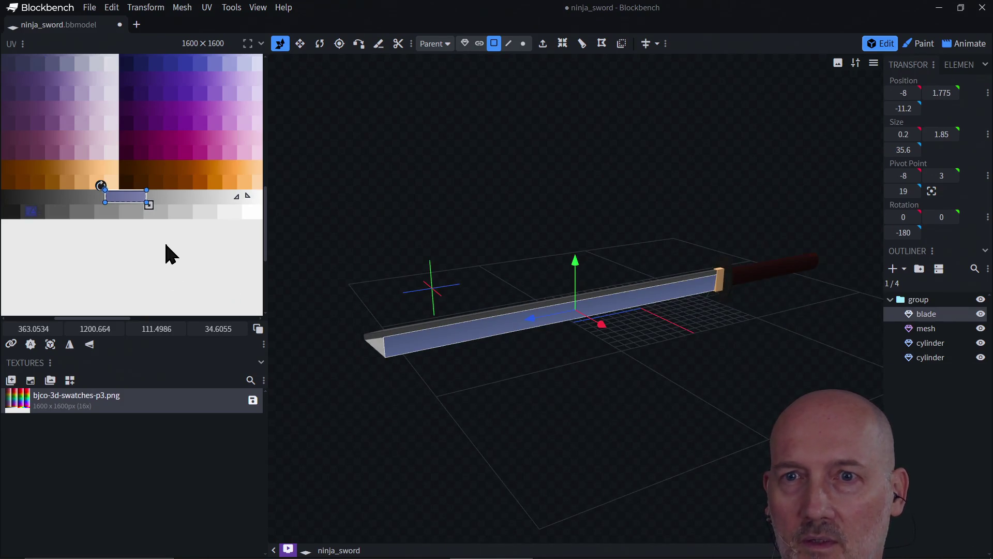
mouse_move(371, 416)
left_mouse_down()
mouse_move(505, 431)
mouse_move(579, 357)
left_mouse_up()
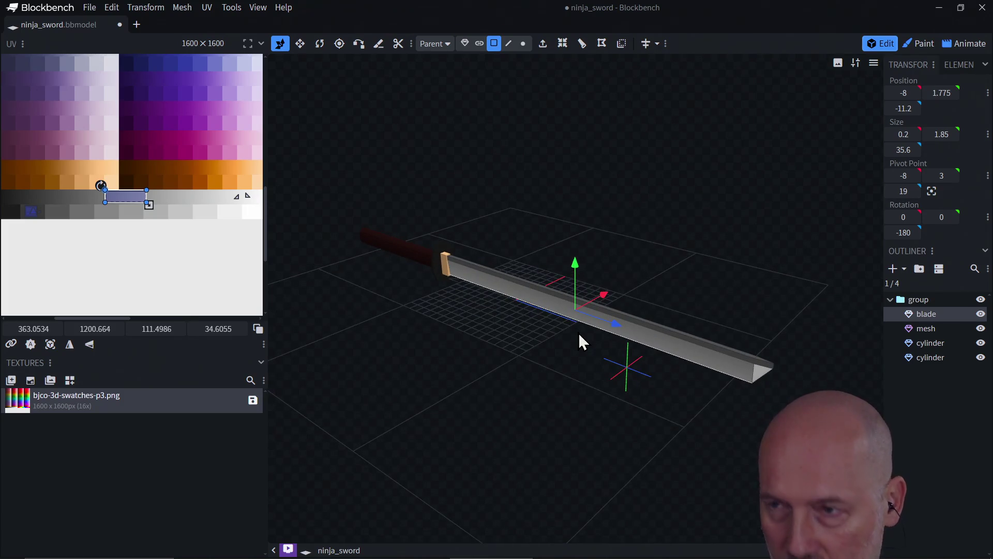
left_click(563, 314)
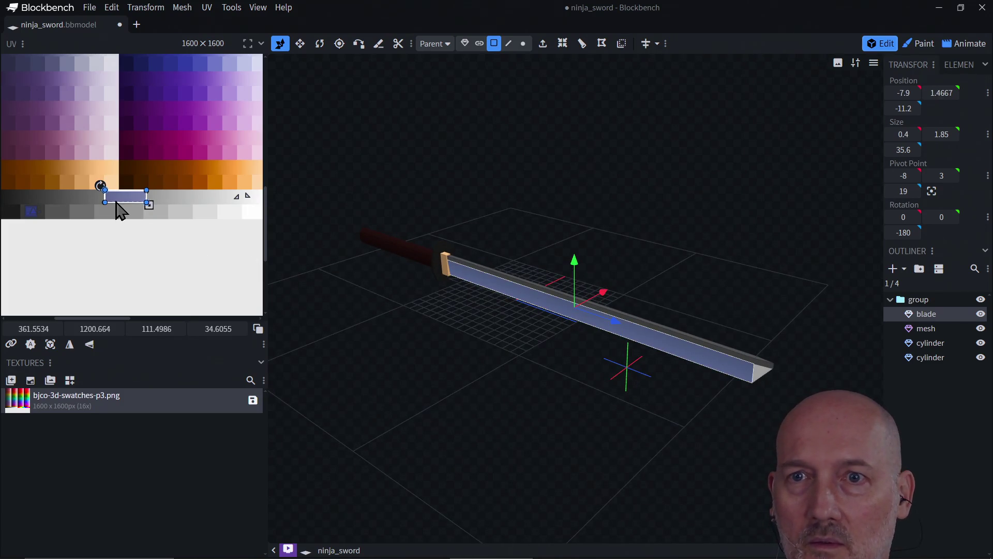
left_click_drag(117, 206, 172, 208)
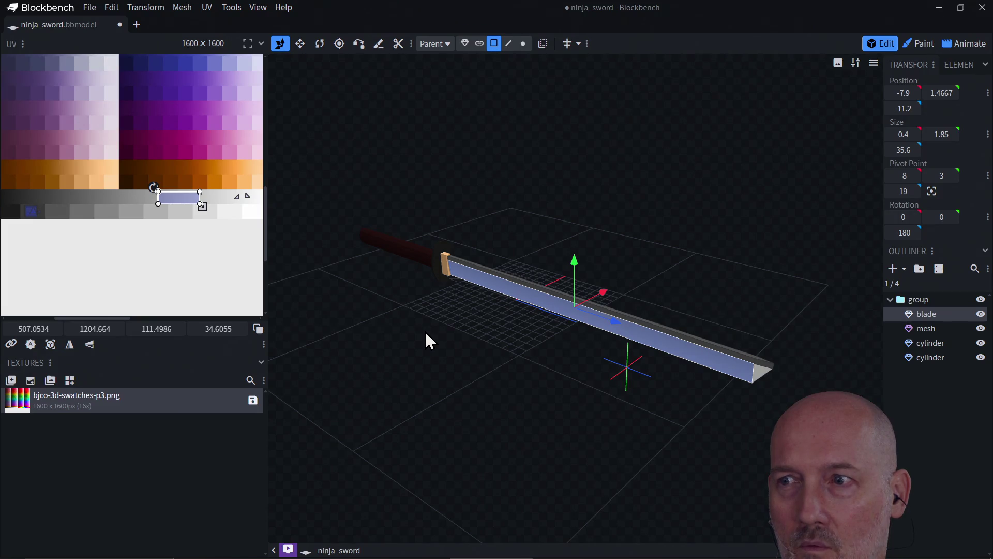
left_click(430, 254)
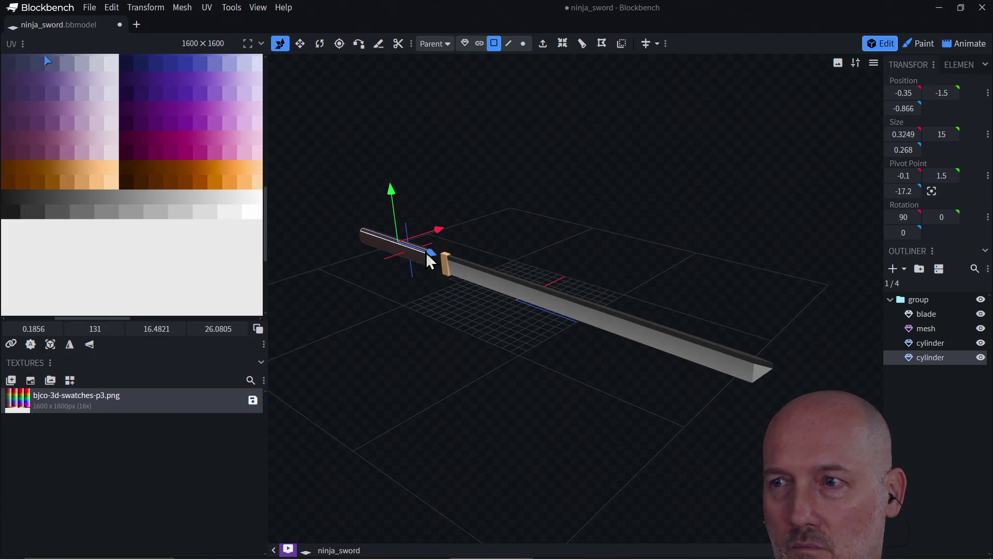
Step: Enlarge one blade face's UV box on the grey swatch row
mouse_move(423, 409)
left_mouse_down()
mouse_move(455, 377)
mouse_move(481, 379)
mouse_move(458, 378)
left_mouse_up()
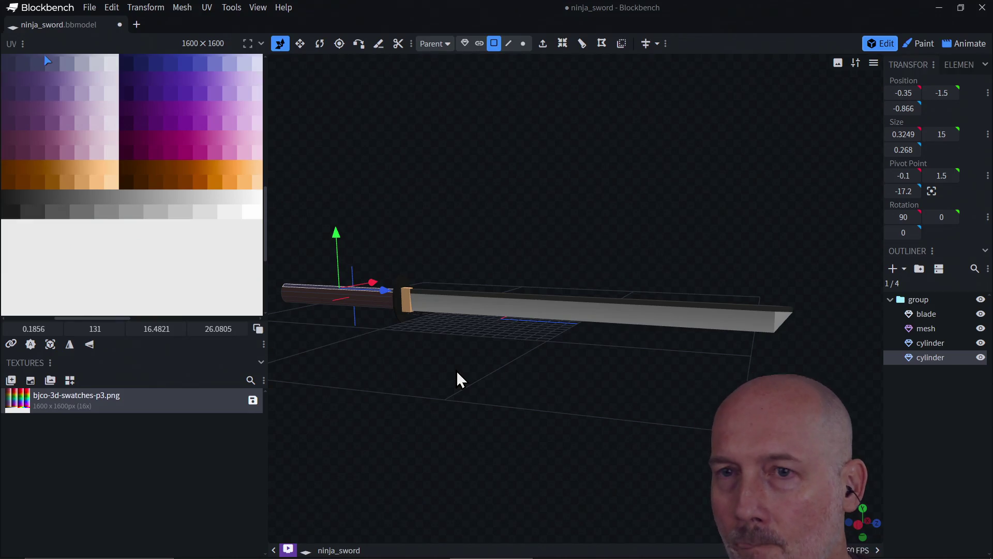
left_click(455, 313)
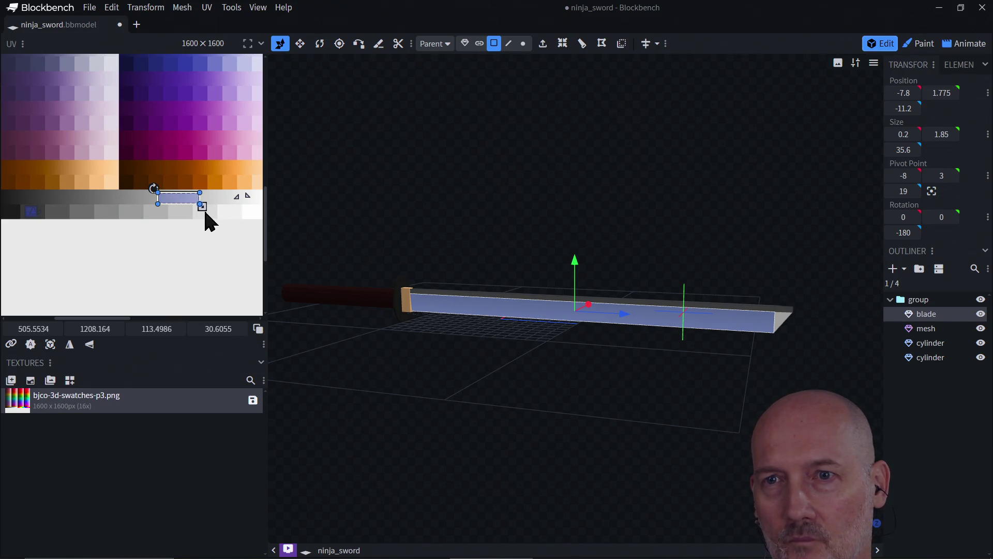
mouse_move(201, 205)
left_mouse_down()
mouse_move(206, 211)
mouse_move(177, 194)
mouse_move(187, 184)
mouse_move(191, 226)
left_mouse_up()
left_click(201, 248)
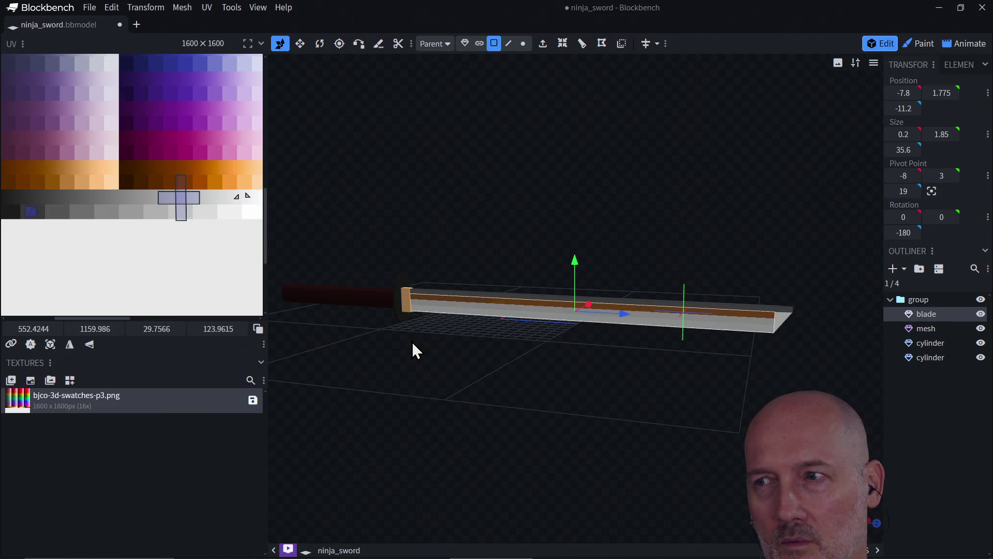
Step: Fit the vertical face's UV beside it as an 80.5 × 36.8 box at about 405, 1201
left_click(181, 212)
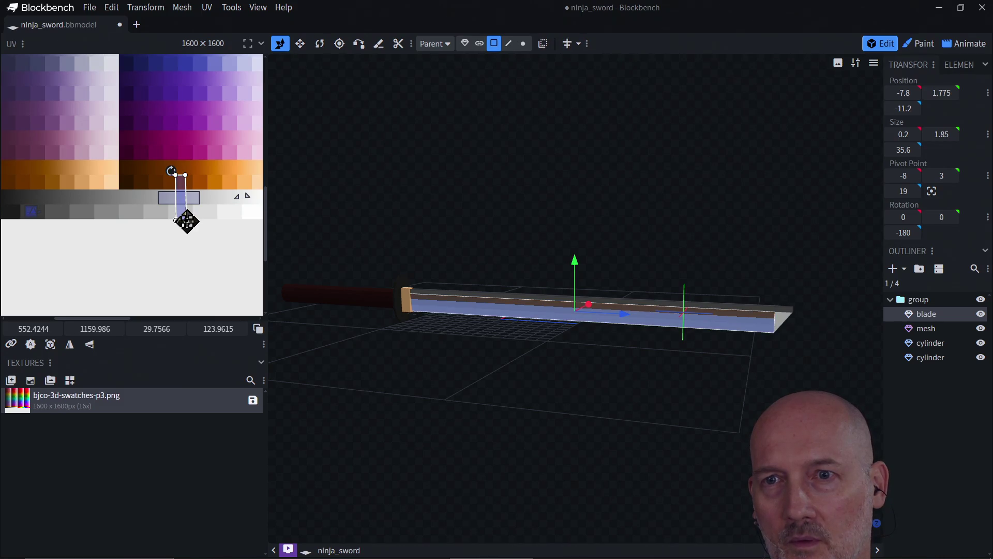
mouse_move(186, 221)
left_mouse_down()
mouse_move(221, 197)
mouse_move(151, 209)
mouse_move(143, 200)
mouse_move(153, 206)
left_mouse_up()
key("ctrl+z")
left_click(152, 203)
left_click(122, 204)
left_click(143, 212)
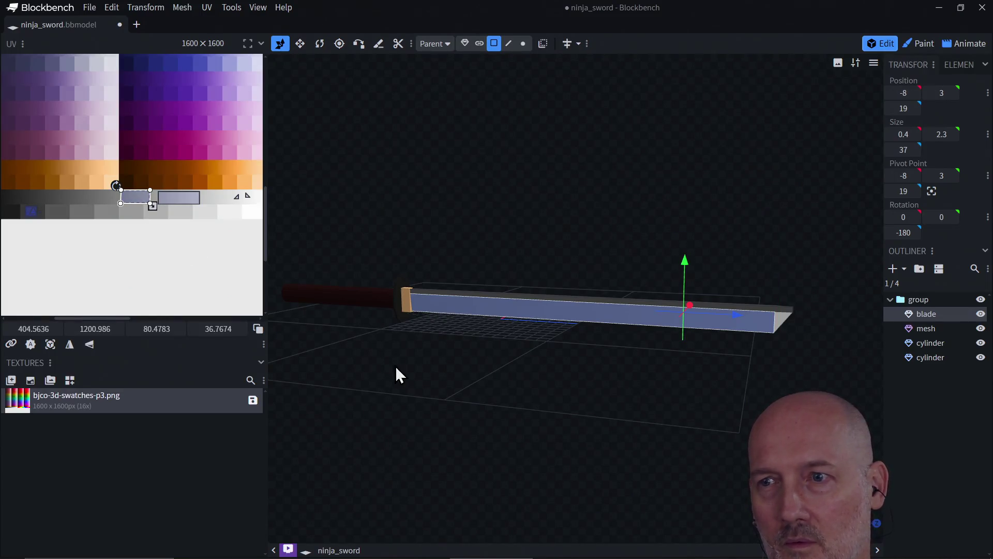
Step: Slide the blade's UV box to the right along the grey swatch row
left_click(385, 309)
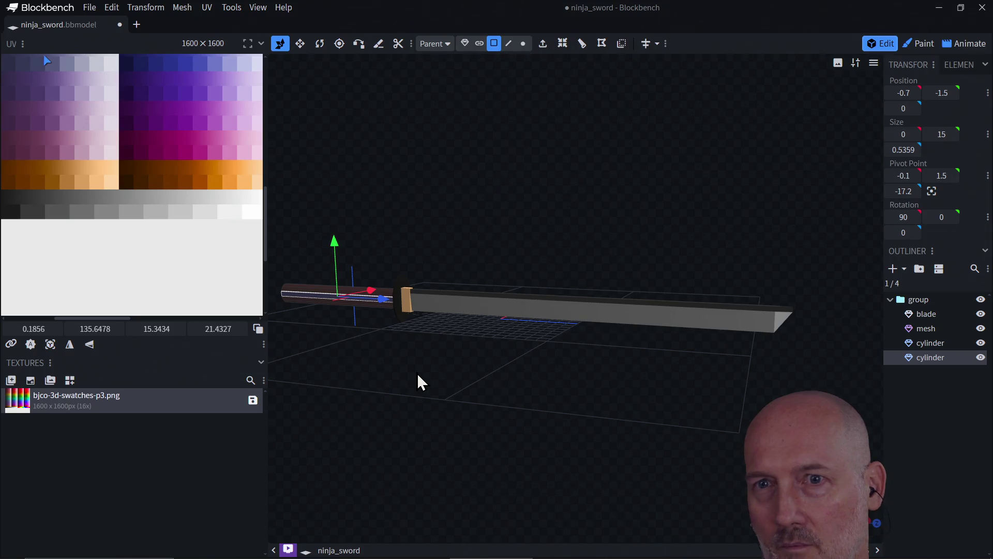
left_click(543, 317)
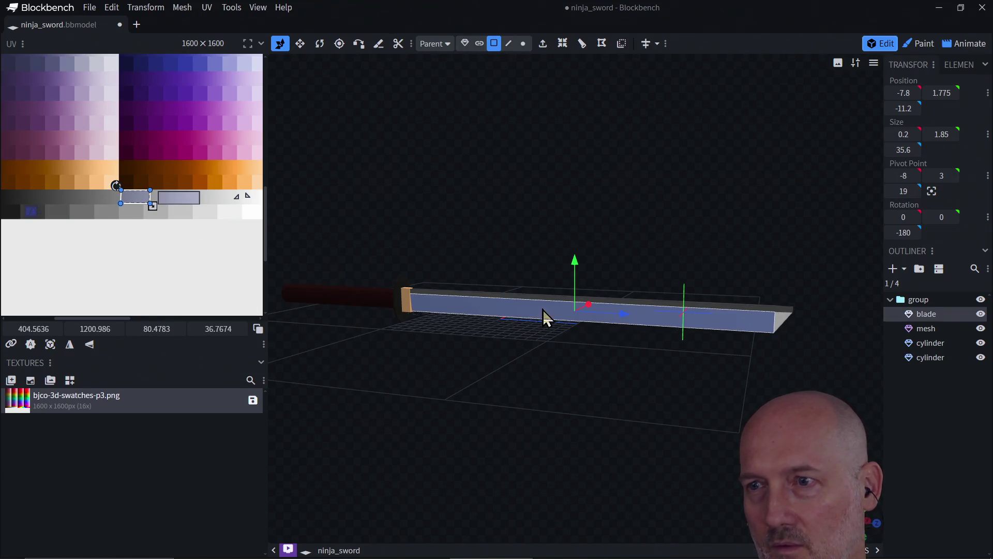
mouse_move(127, 200)
left_mouse_down()
mouse_move(194, 203)
mouse_move(198, 268)
left_mouse_up()
left_click(459, 309)
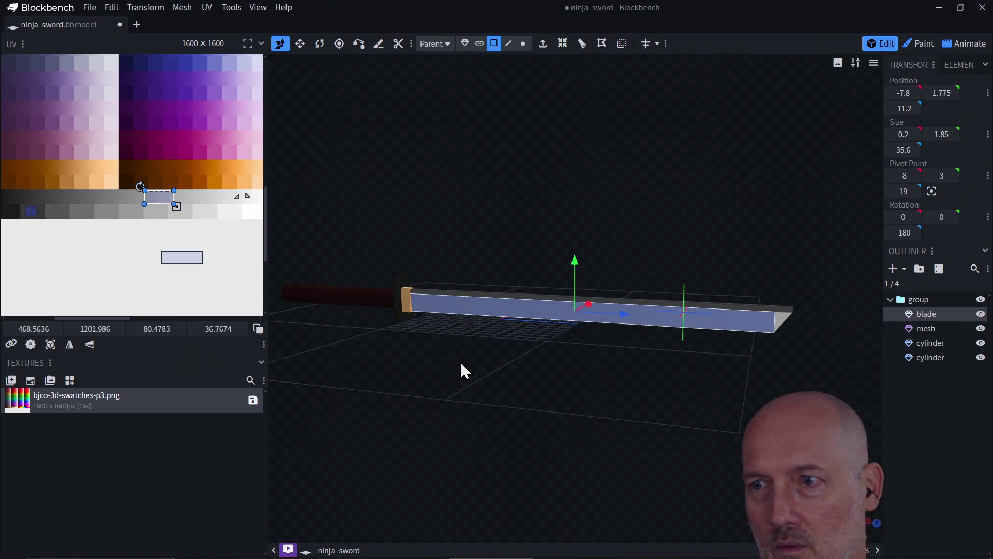
left_click(162, 204)
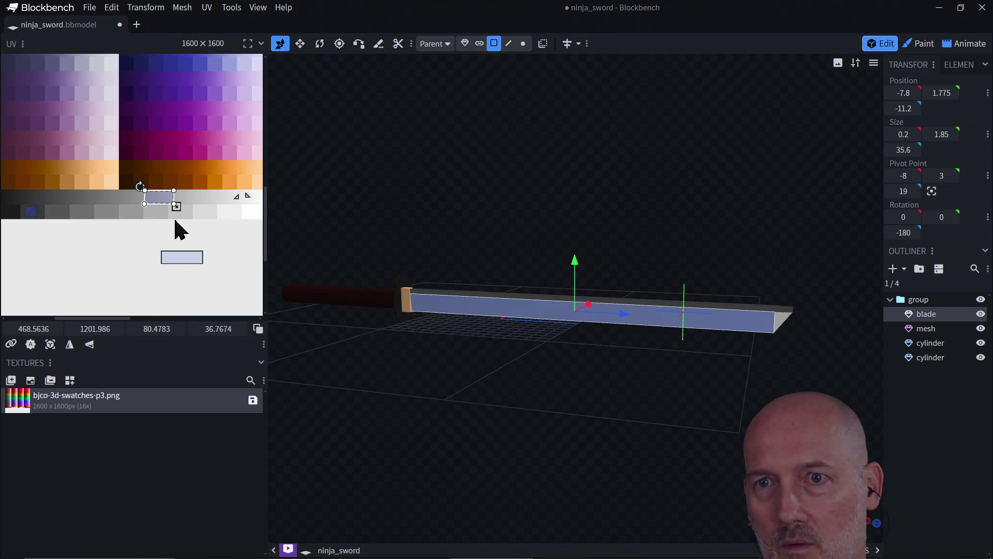
Step: Reshape the blade face's UV into a thin 77.7 × 24.3 strip on the grey row
left_click(370, 300)
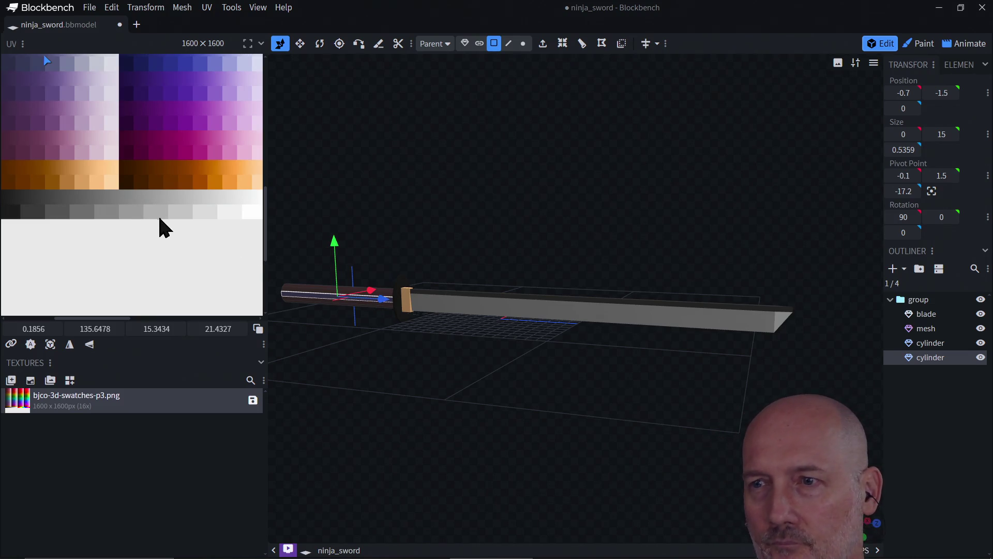
left_click(455, 309)
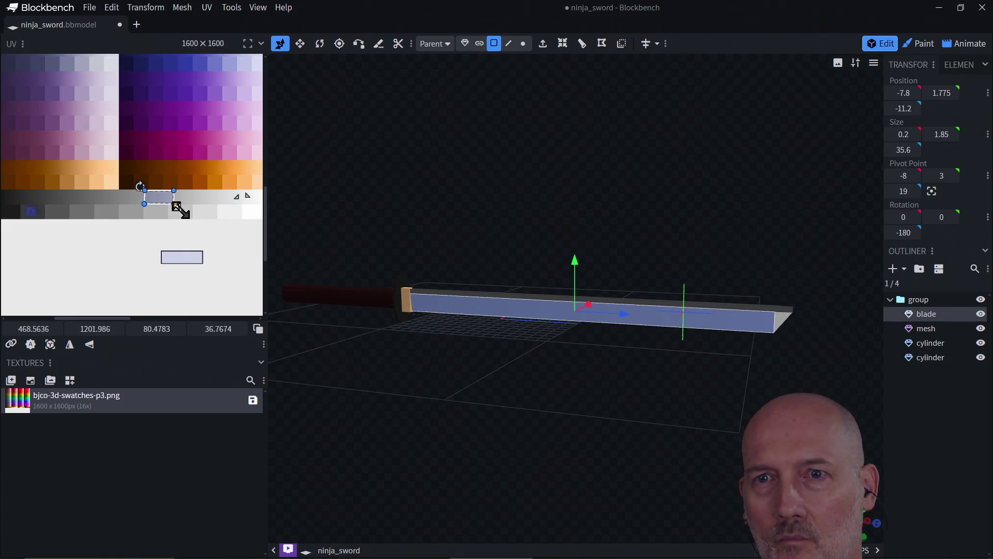
left_click_drag(175, 210, 185, 218)
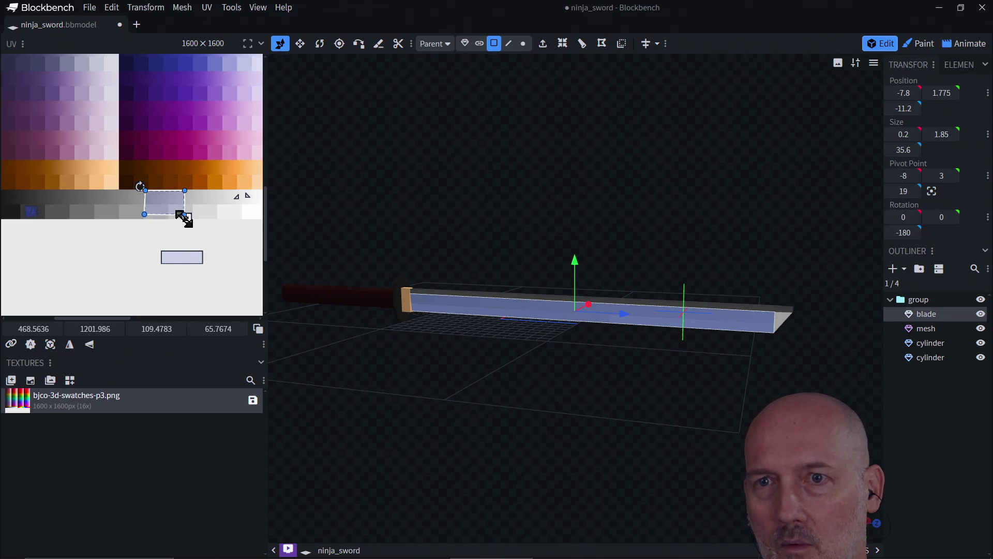
mouse_move(171, 200)
left_mouse_down()
mouse_move(170, 188)
mouse_move(165, 213)
mouse_move(163, 196)
mouse_move(129, 211)
mouse_move(126, 227)
mouse_move(143, 230)
left_mouse_up()
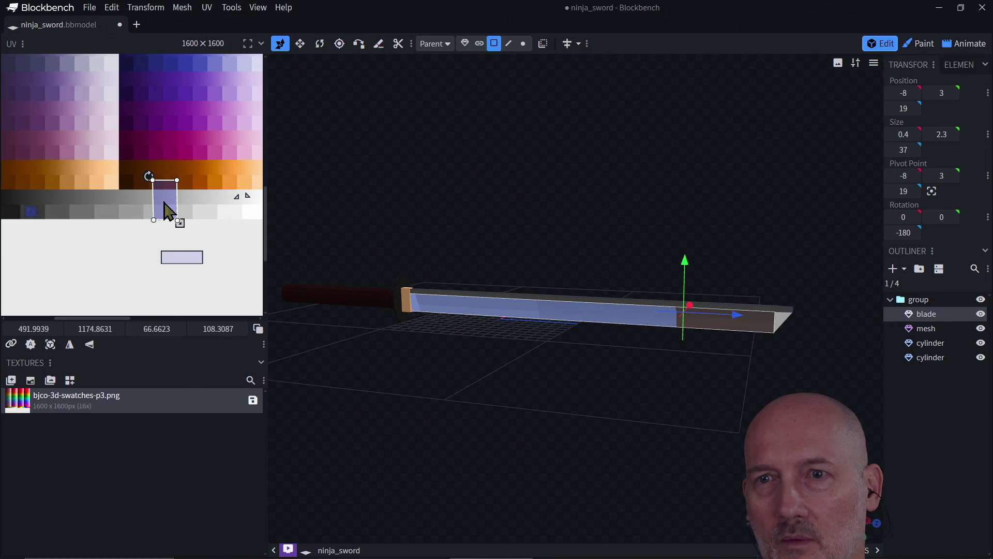
mouse_move(178, 222)
left_mouse_down()
mouse_move(190, 203)
mouse_move(176, 215)
mouse_move(168, 210)
mouse_move(181, 206)
mouse_move(159, 199)
left_mouse_up()
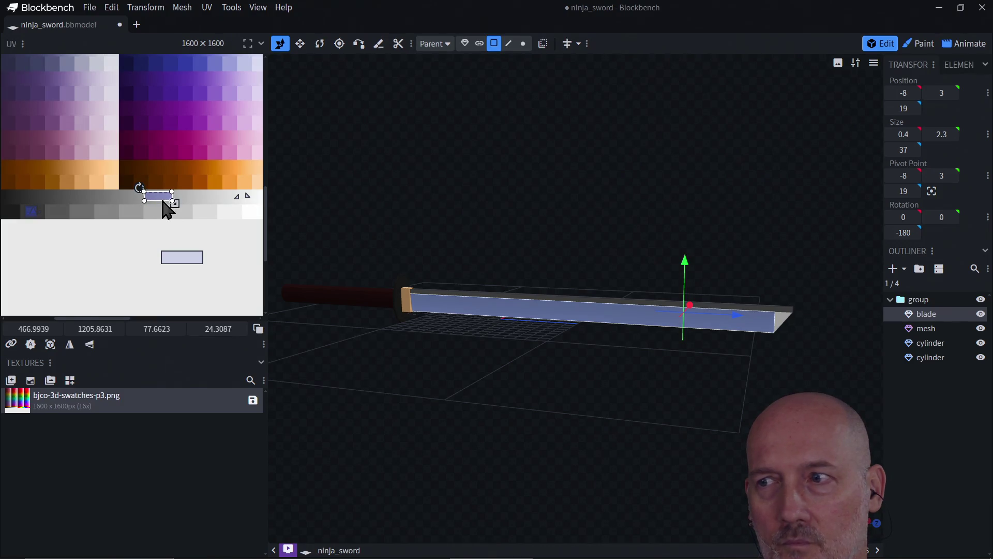
left_click(331, 305)
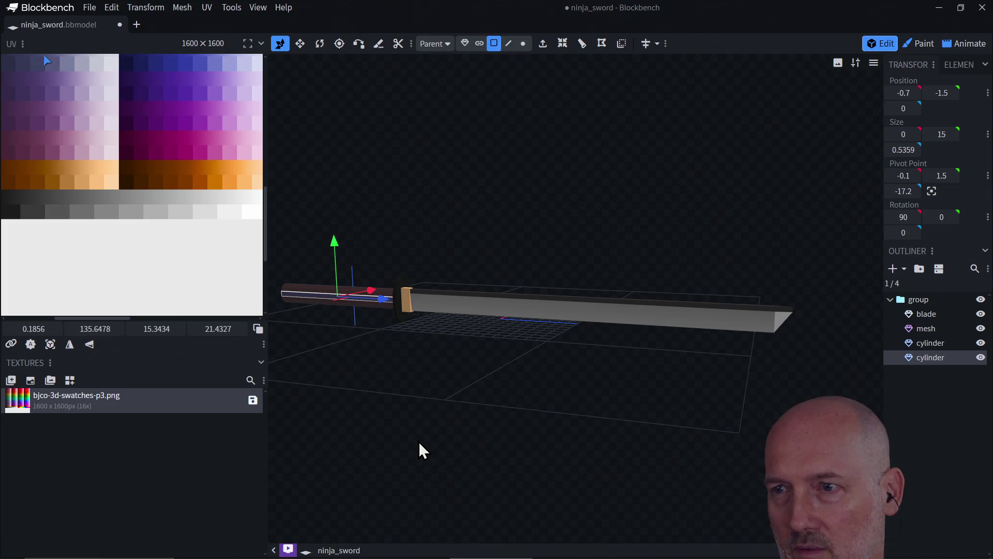
Step: Nudge the blade's side face UVs up onto the grey swatch row
left_click(164, 203)
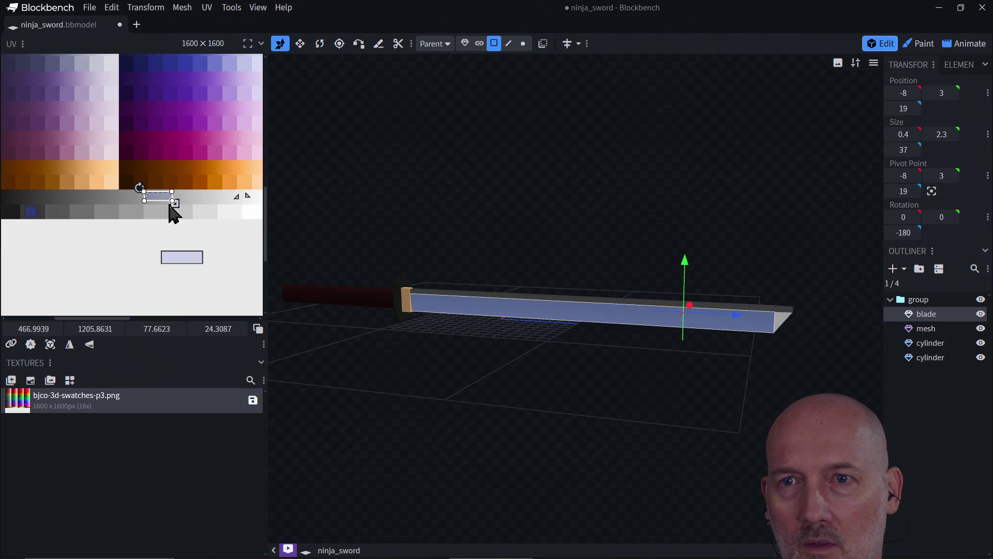
left_click(172, 201)
left_click(142, 202)
left_click_drag(160, 208, 160, 204)
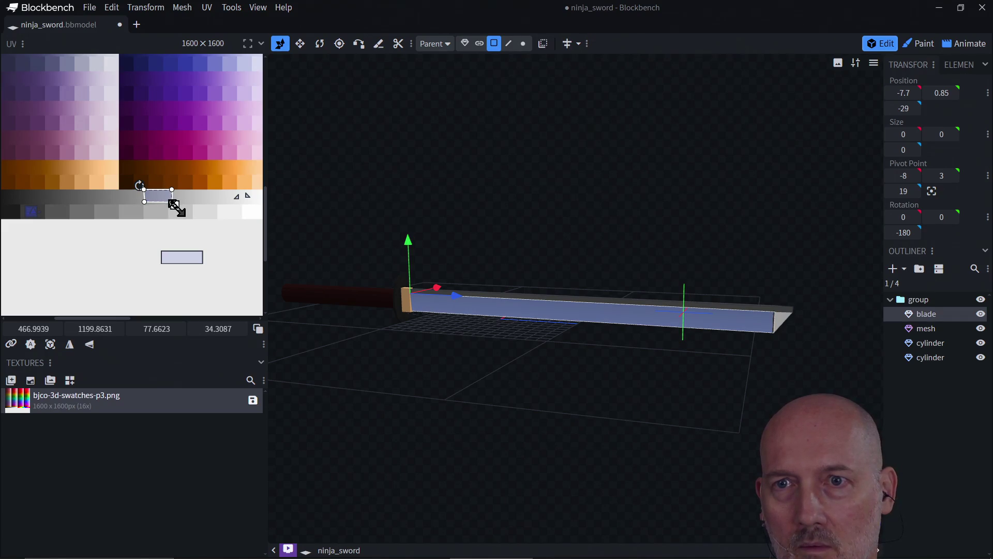
left_click(373, 304)
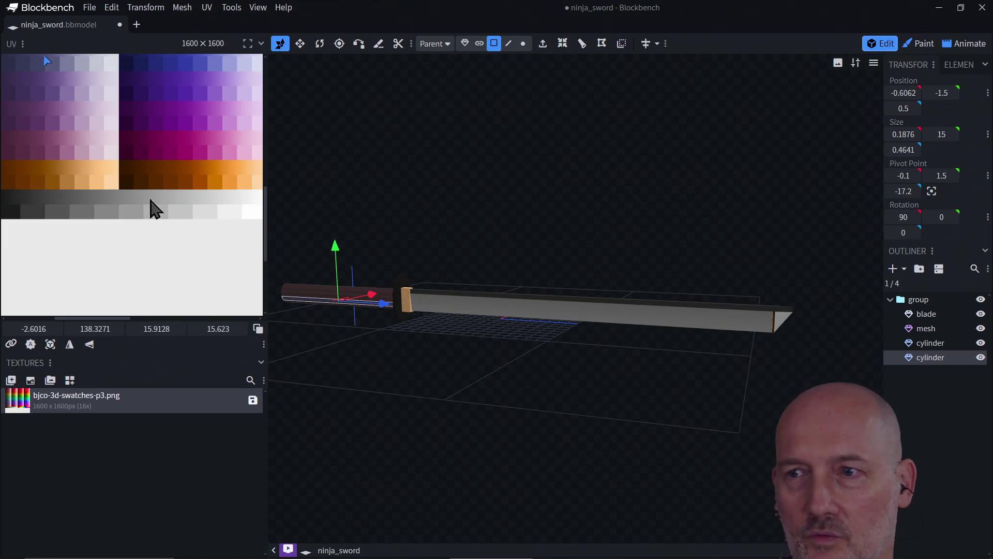
left_click(450, 322)
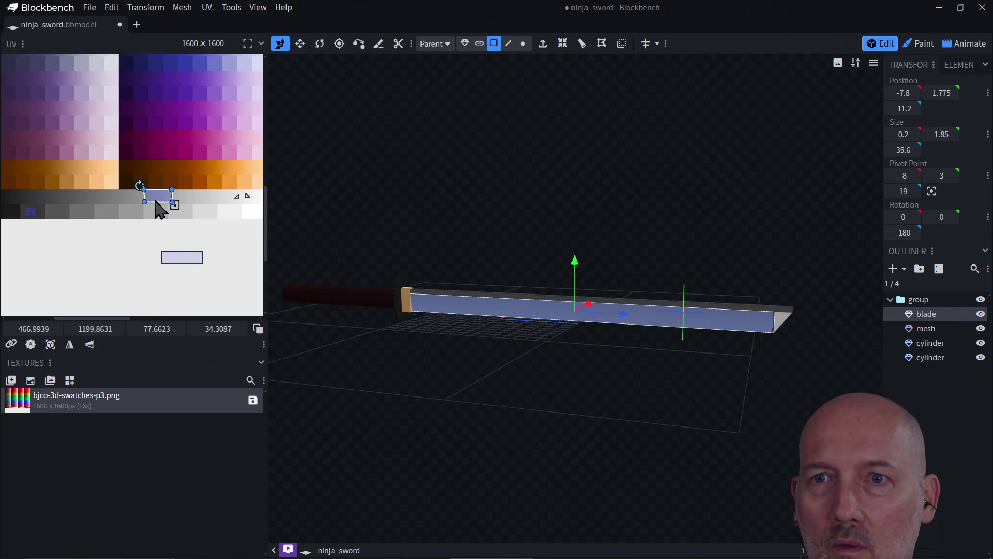
left_click_drag(156, 202, 154, 203)
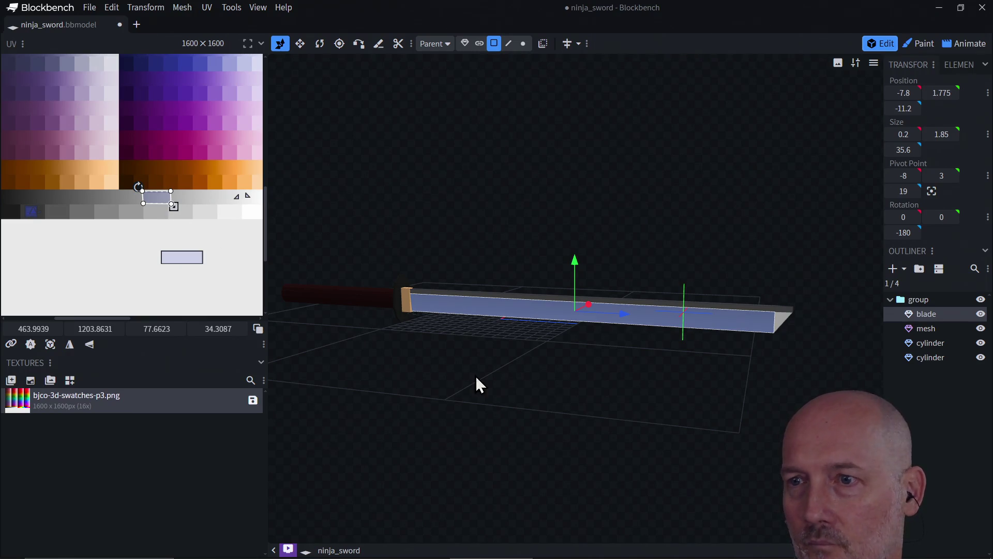
left_click(376, 302)
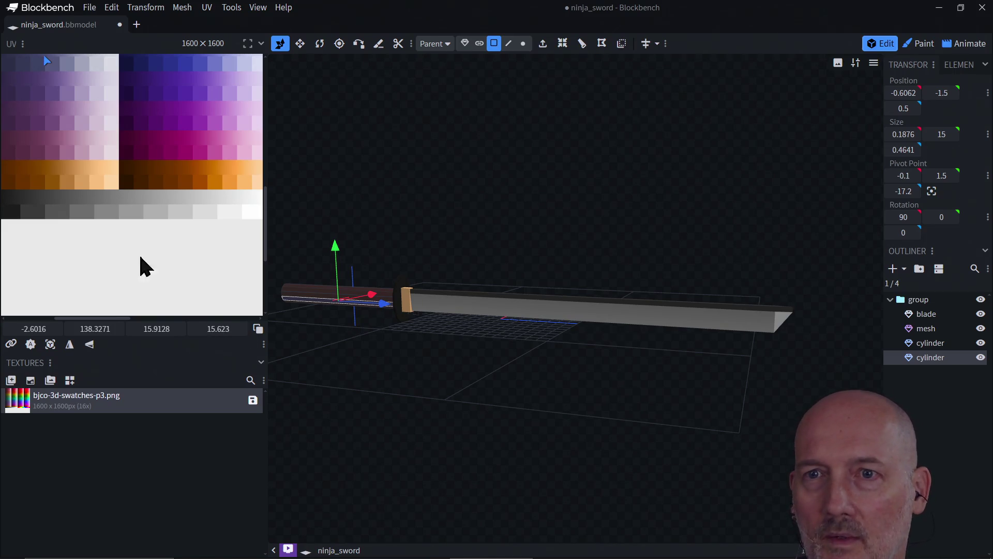
left_click(145, 202)
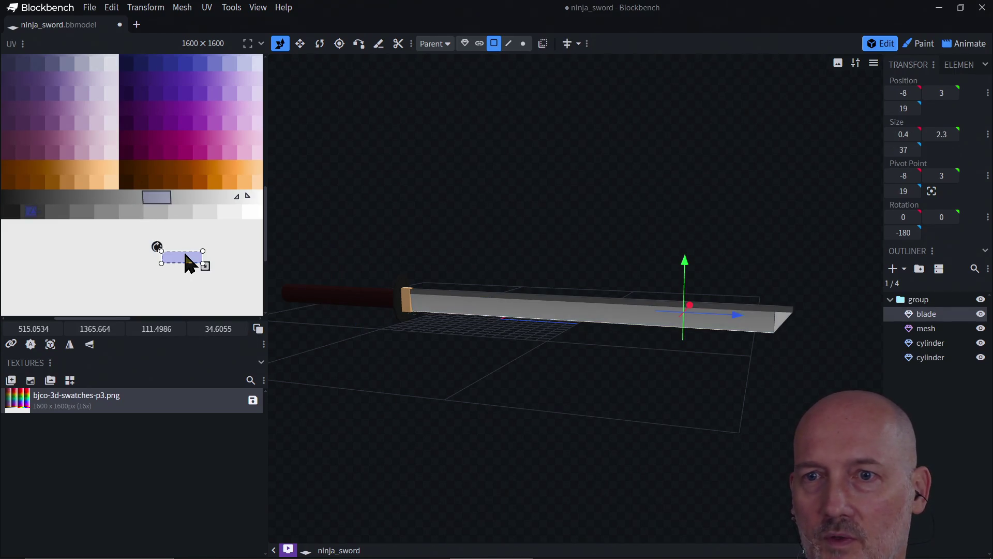
mouse_move(185, 257)
left_mouse_down()
mouse_move(177, 212)
mouse_move(159, 197)
left_mouse_up()
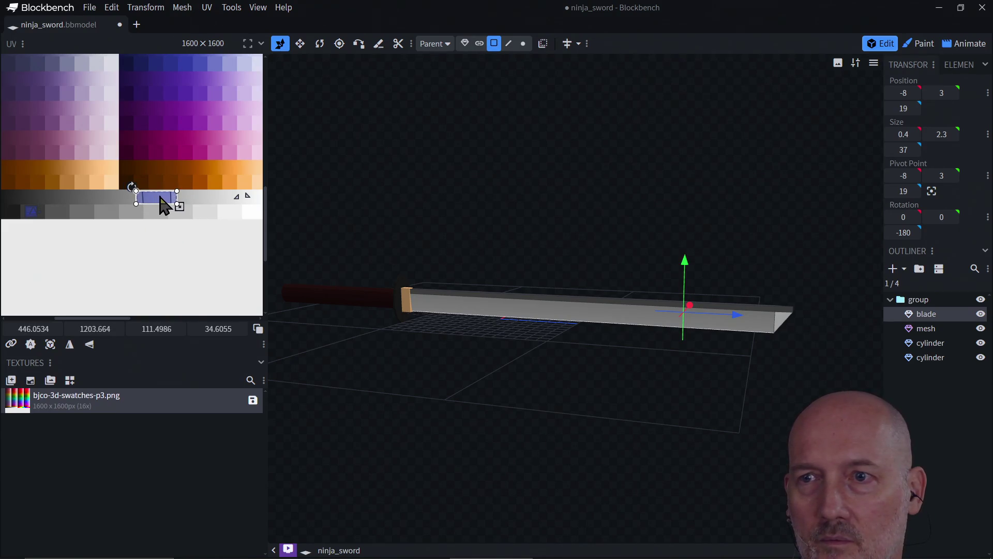
Step: Inspect the blade's tip and long side faces and select groups of their UV points
mouse_move(455, 375)
left_mouse_down()
mouse_move(541, 381)
mouse_move(390, 376)
mouse_move(386, 367)
left_mouse_up()
left_click(389, 321)
left_click(429, 321)
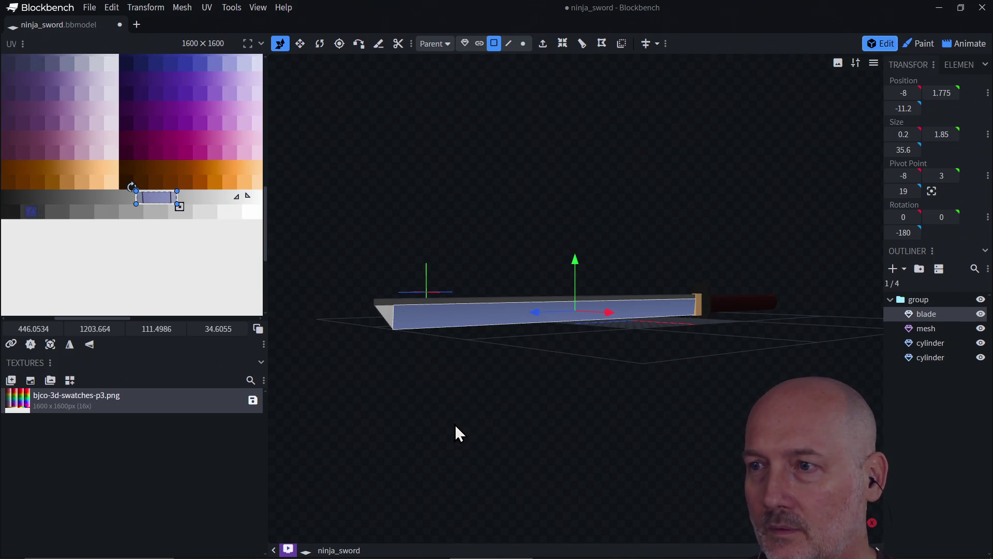
mouse_move(484, 358)
left_mouse_down()
mouse_move(473, 450)
mouse_move(641, 375)
mouse_move(493, 399)
mouse_move(428, 387)
mouse_move(449, 375)
left_mouse_up()
left_click(791, 306)
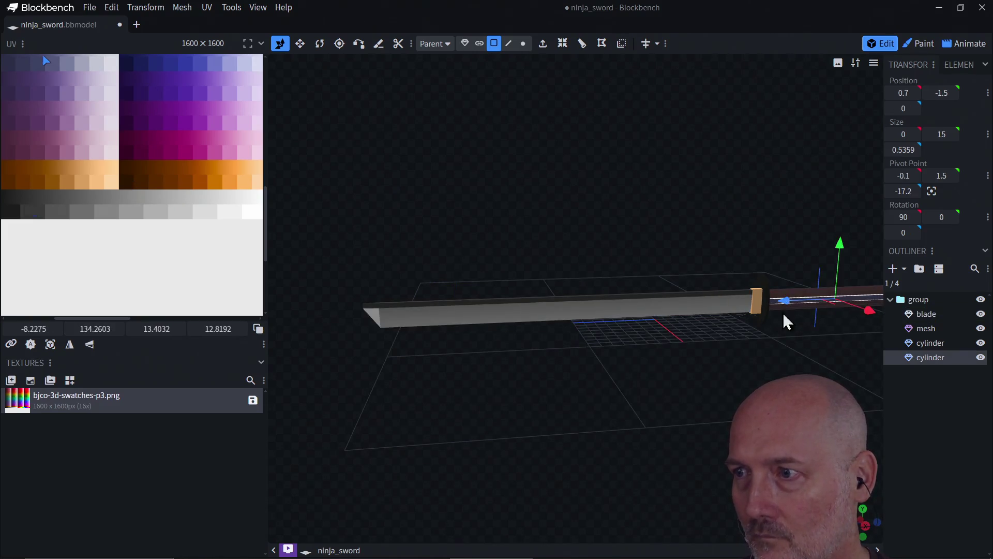
mouse_move(581, 389)
left_mouse_down()
mouse_move(620, 376)
mouse_move(738, 395)
mouse_move(585, 380)
left_mouse_up()
scroll(574, 357, "up", 2)
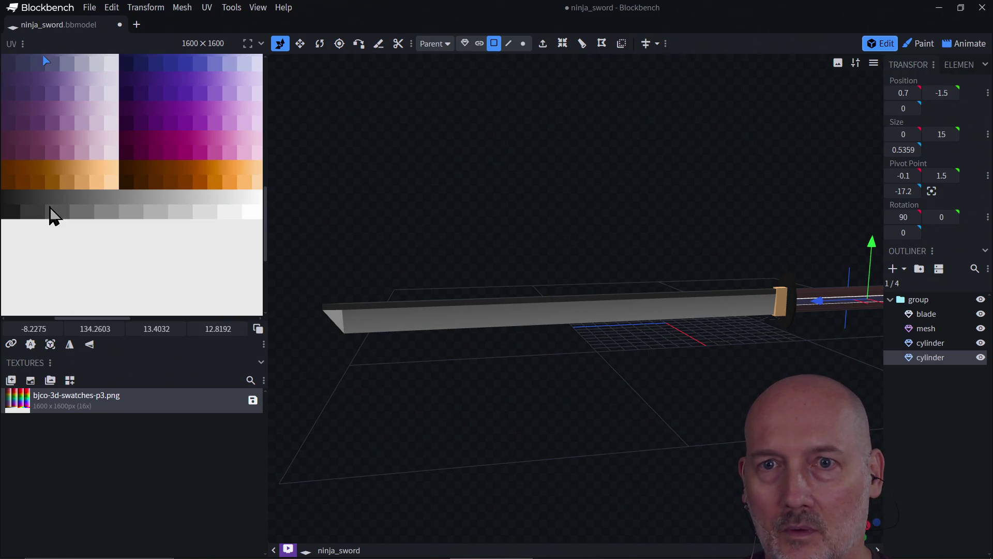
left_click_drag(16, 182, 101, 245)
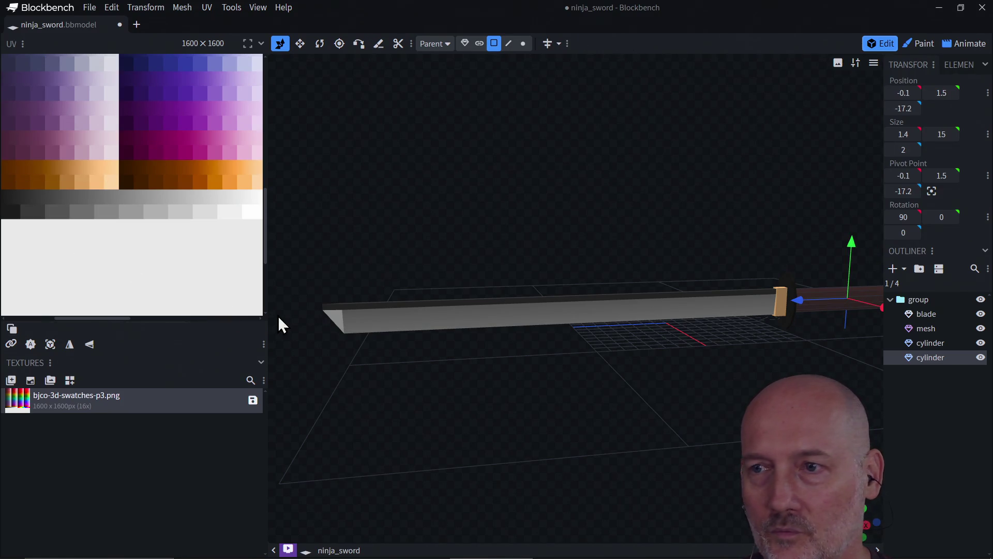
left_click(355, 308)
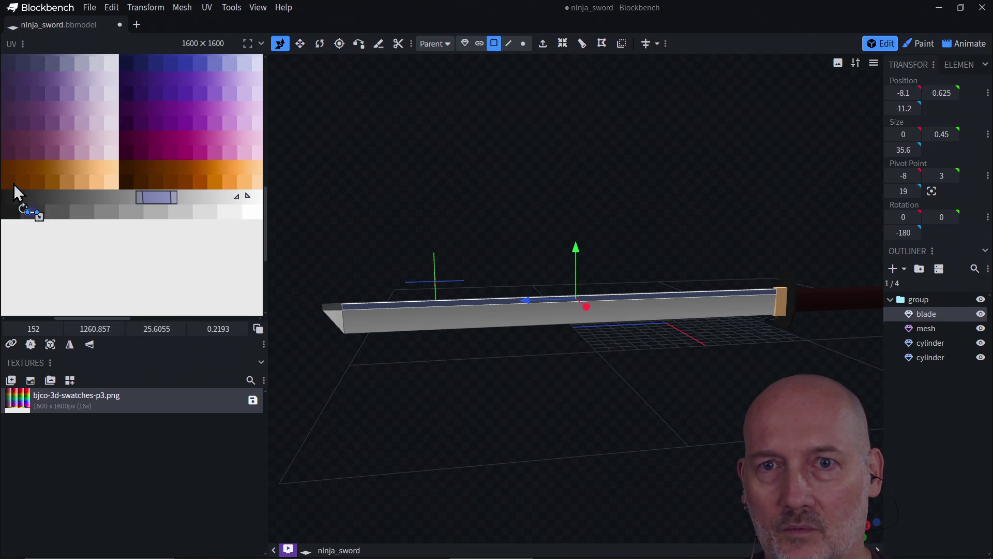
mouse_move(16, 194)
left_mouse_down()
mouse_move(48, 232)
mouse_move(40, 231)
mouse_move(30, 213)
mouse_move(106, 226)
mouse_move(129, 216)
left_mouse_up()
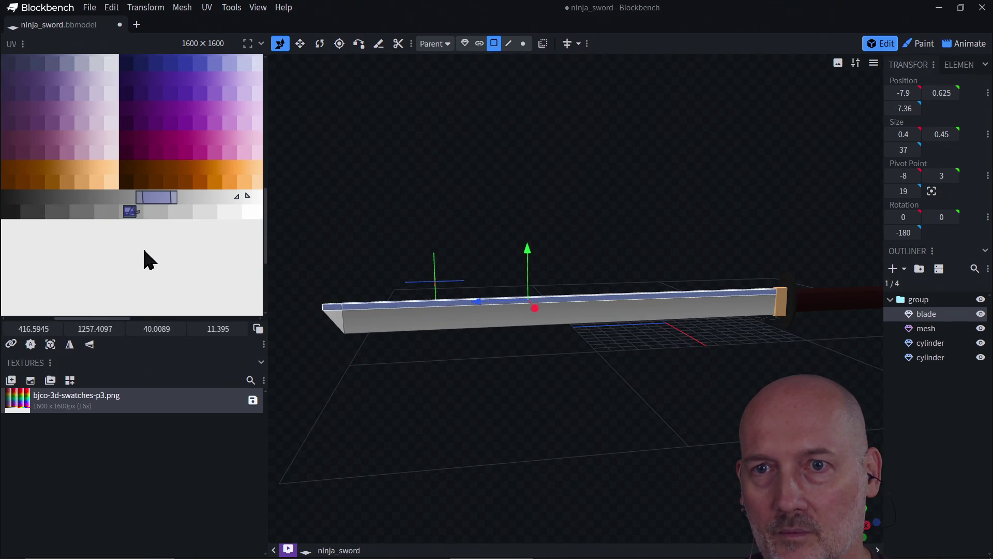
Step: Move the blade's pointed end face UV points left onto the grey swatches
mouse_move(350, 365)
left_mouse_down()
mouse_move(403, 372)
mouse_move(379, 376)
left_mouse_up()
left_click(381, 383)
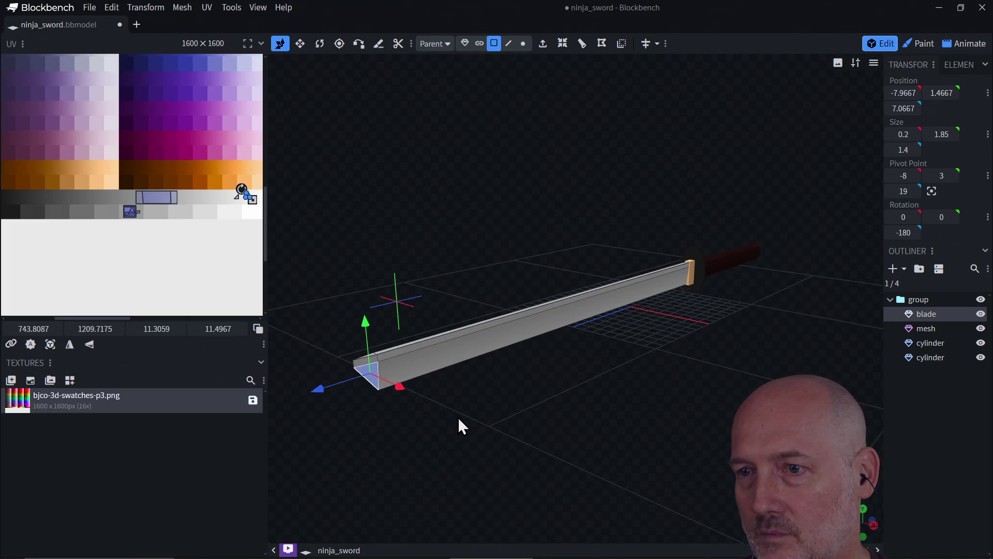
left_click_drag(377, 426, 541, 425)
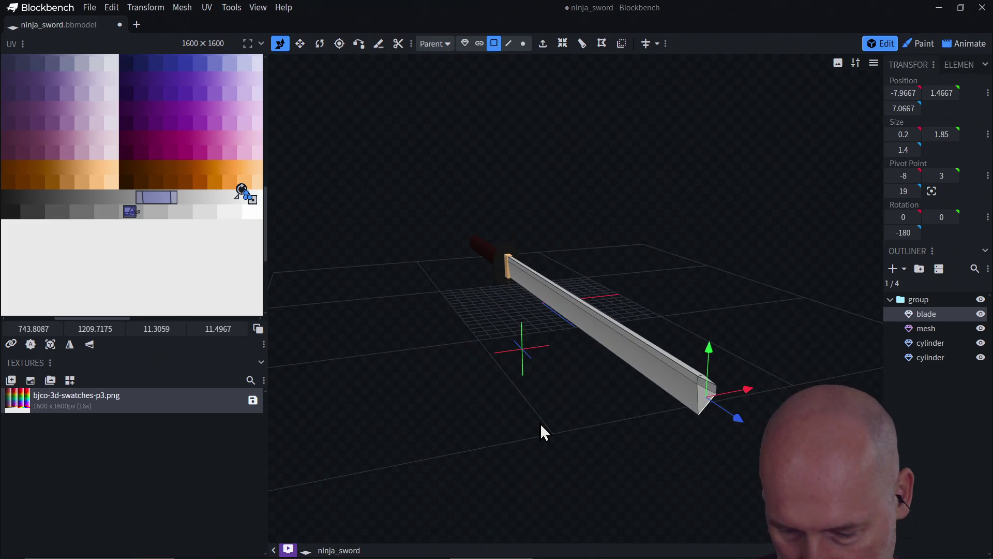
left_click(704, 403)
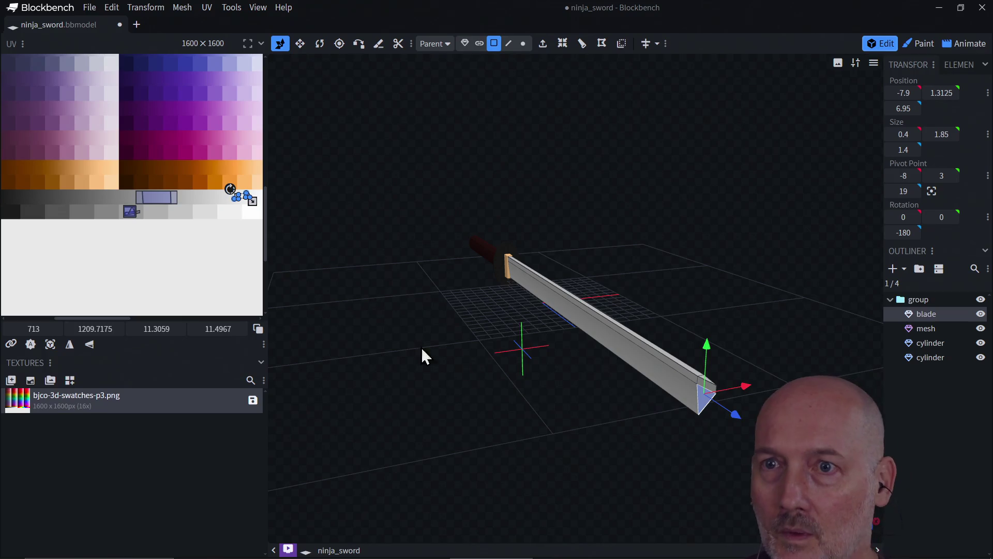
scroll(240, 247, "down", 1)
scroll(242, 282, "up", 1)
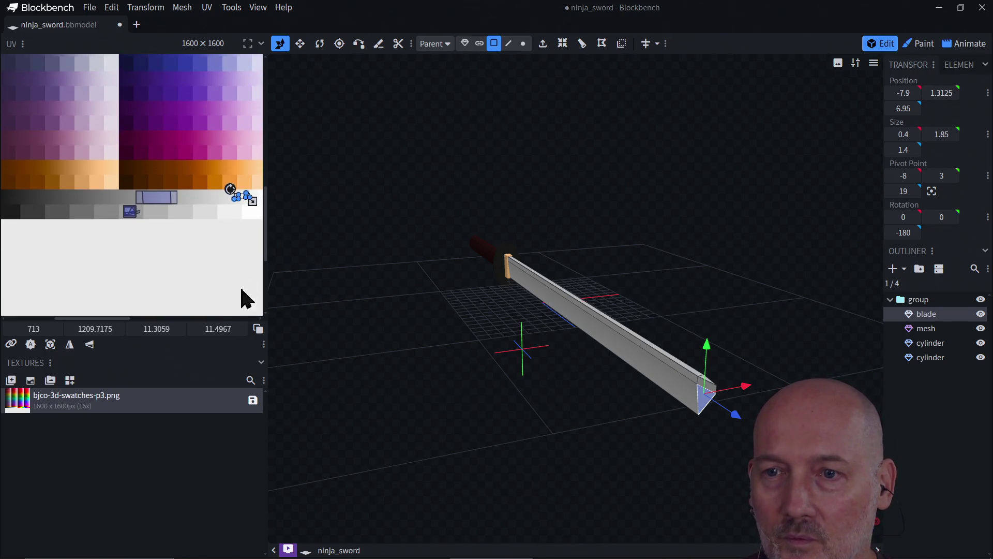
left_click_drag(119, 318, 142, 320)
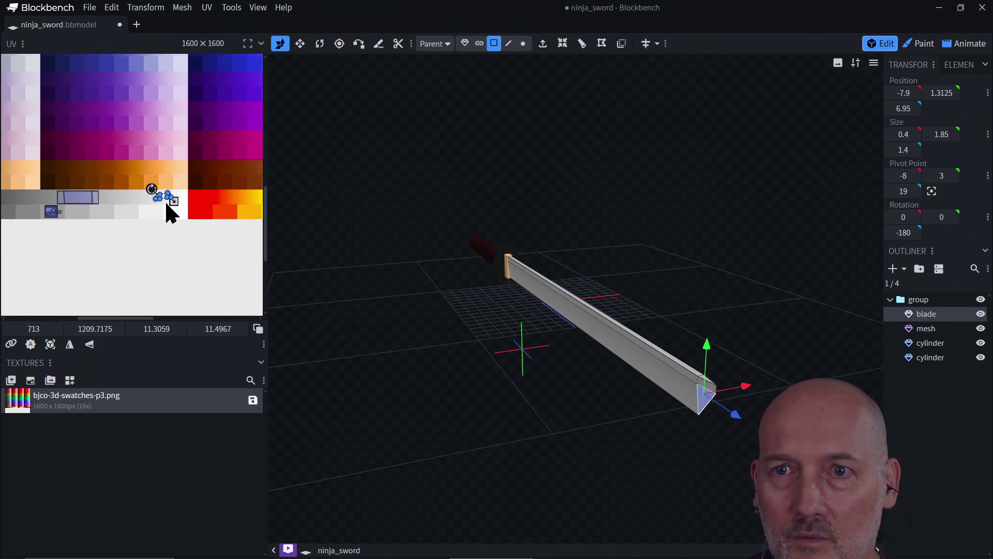
mouse_move(163, 199)
left_mouse_down()
mouse_move(153, 200)
mouse_move(176, 225)
left_mouse_up()
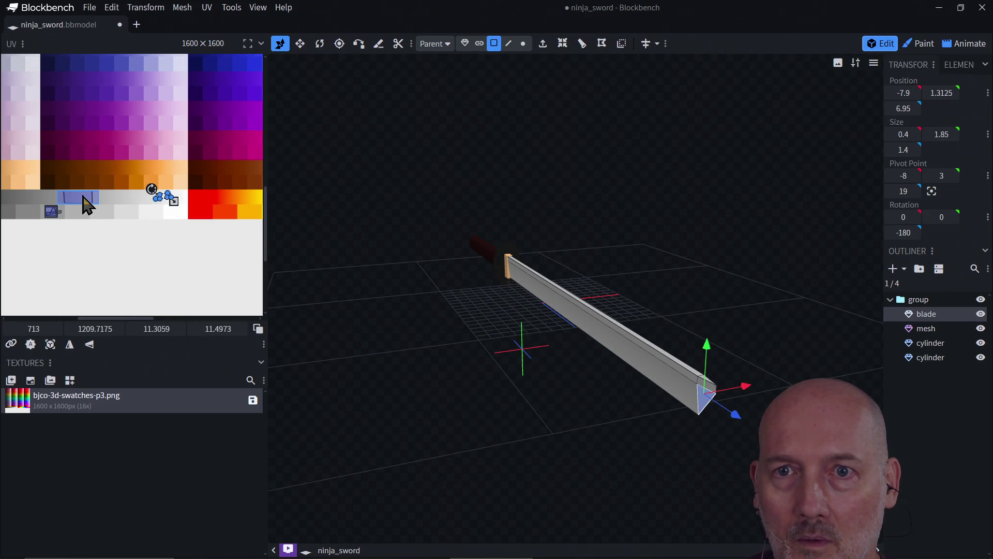
left_click_drag(85, 197, 77, 196)
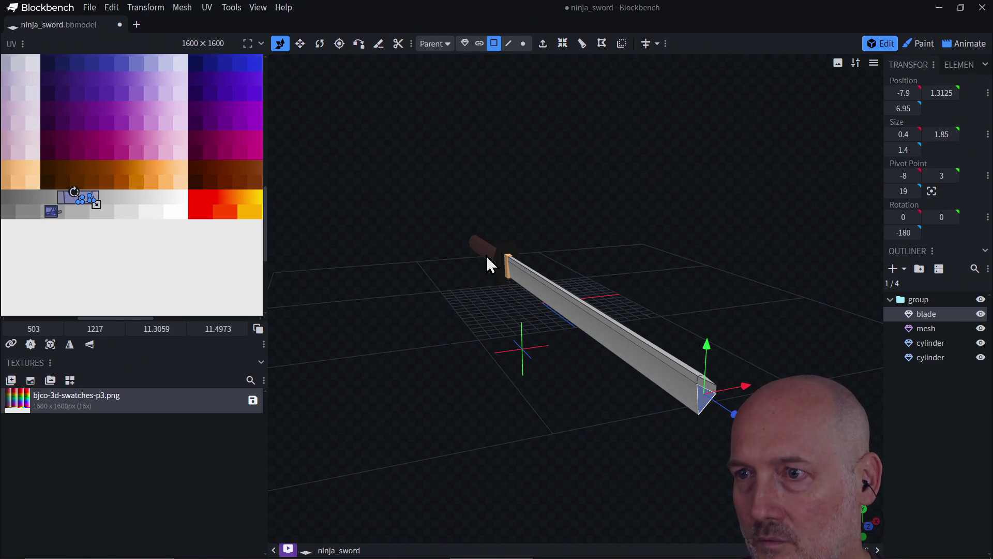
left_click(488, 257)
Step: Enlarge the end face's UV and rotate it 90° to about 40.5 × 49.3 at 522, 1215
mouse_move(423, 394)
left_mouse_down()
mouse_move(498, 374)
mouse_move(453, 373)
mouse_move(471, 374)
left_mouse_up()
left_click(806, 332)
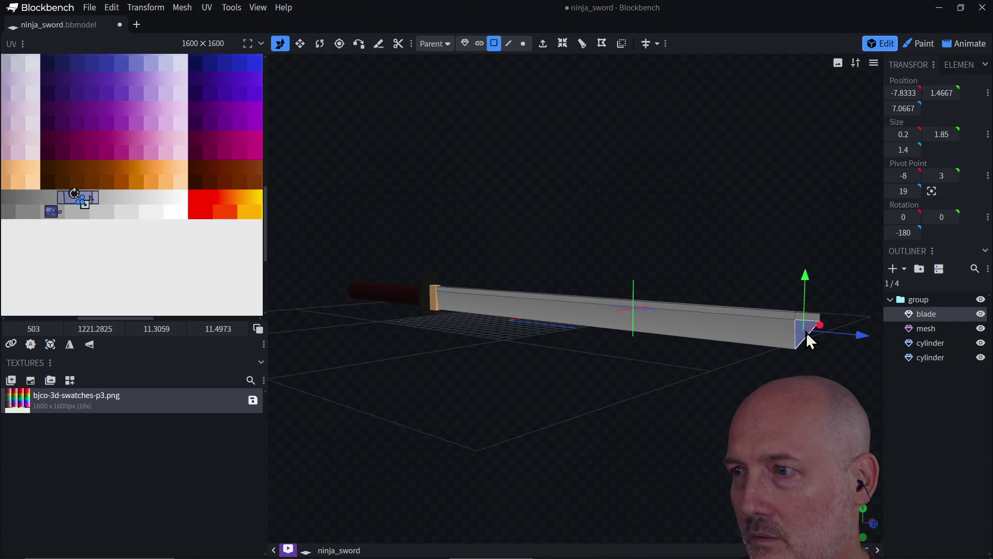
scroll(74, 202, "up", 1)
scroll(73, 201, "down", 1)
scroll(74, 204, "up", 1)
scroll(73, 204, "down", 1)
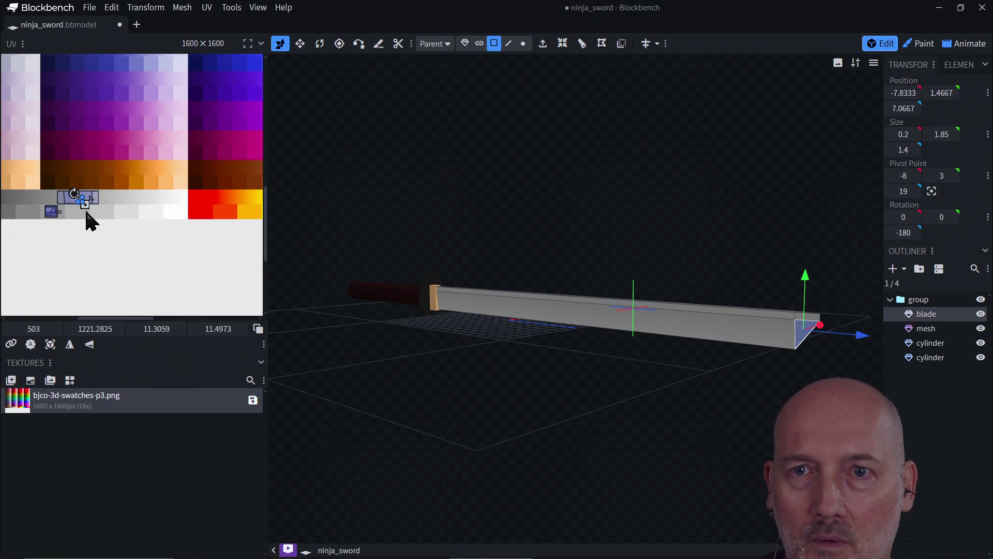
left_click_drag(82, 202, 97, 216)
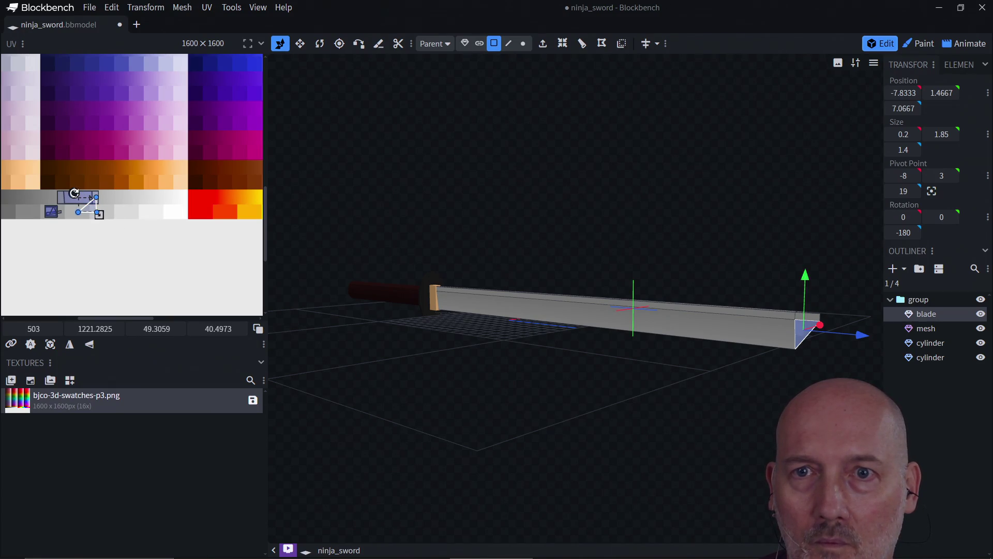
left_click_drag(74, 193, 95, 195)
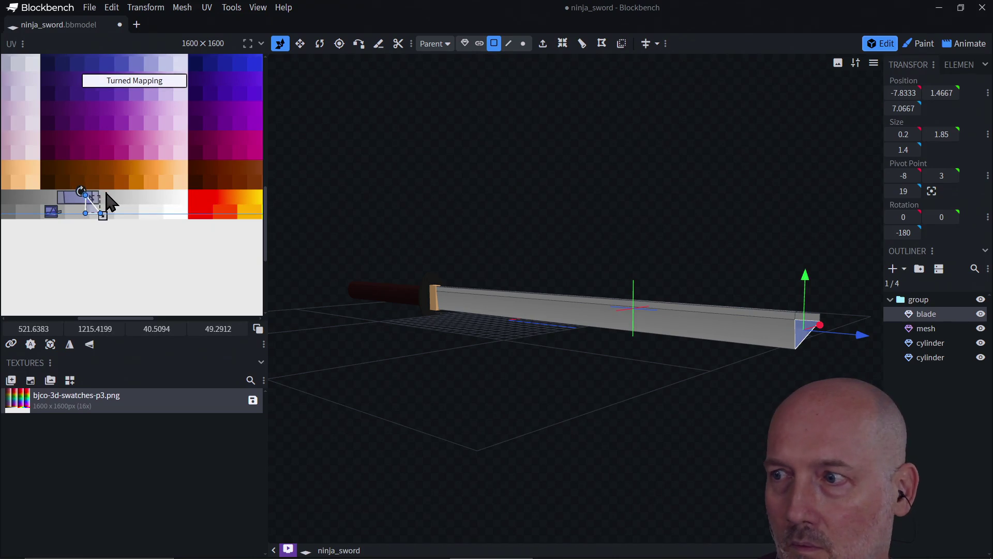
Step: Fine-tune the end face's UV triangle position, down to about 11.3 × 11.5
left_click(384, 296)
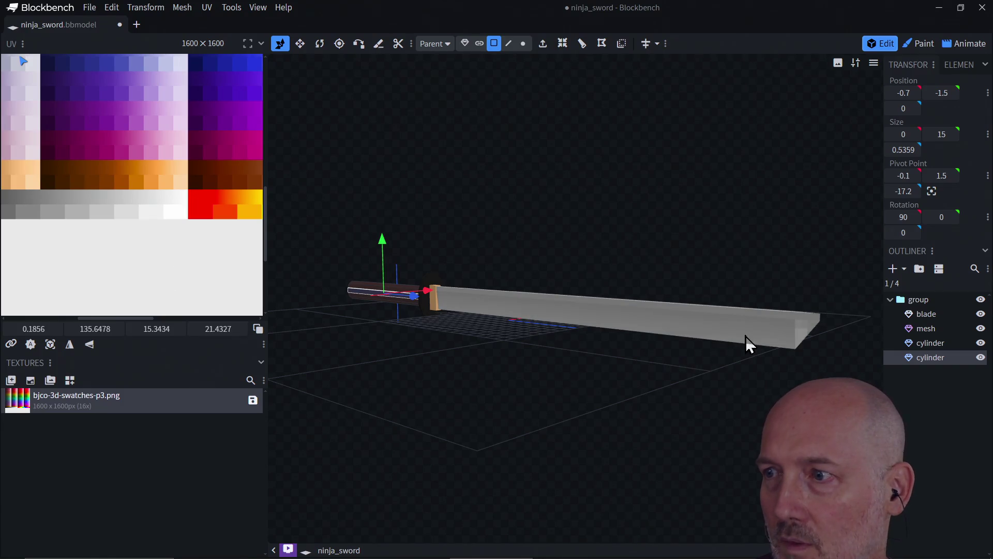
left_click(808, 331)
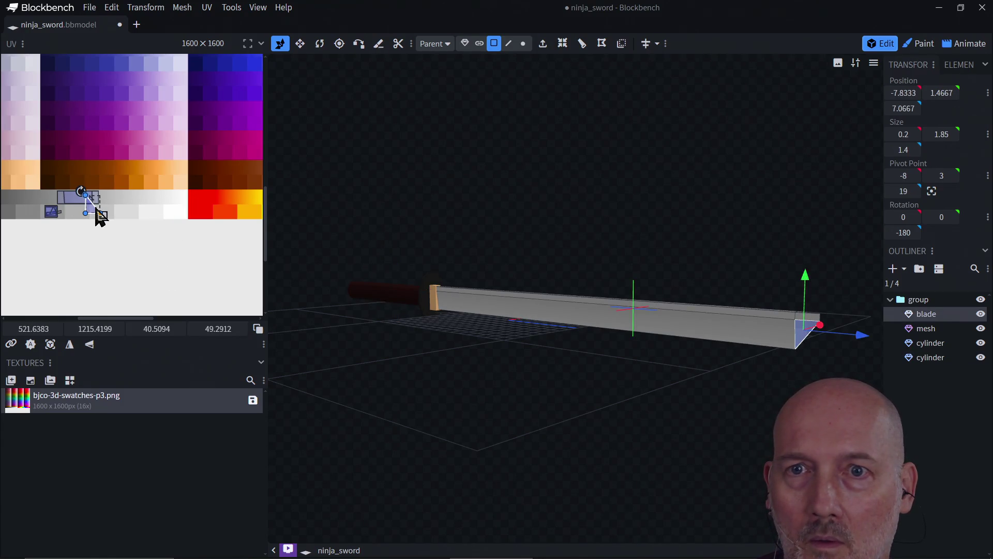
left_click_drag(89, 206, 84, 198)
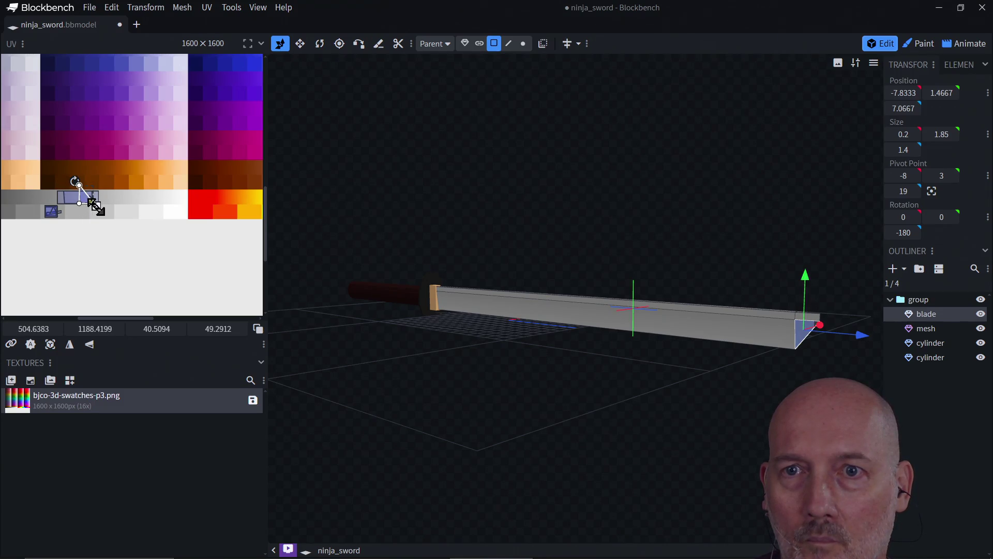
left_click_drag(84, 197, 85, 201)
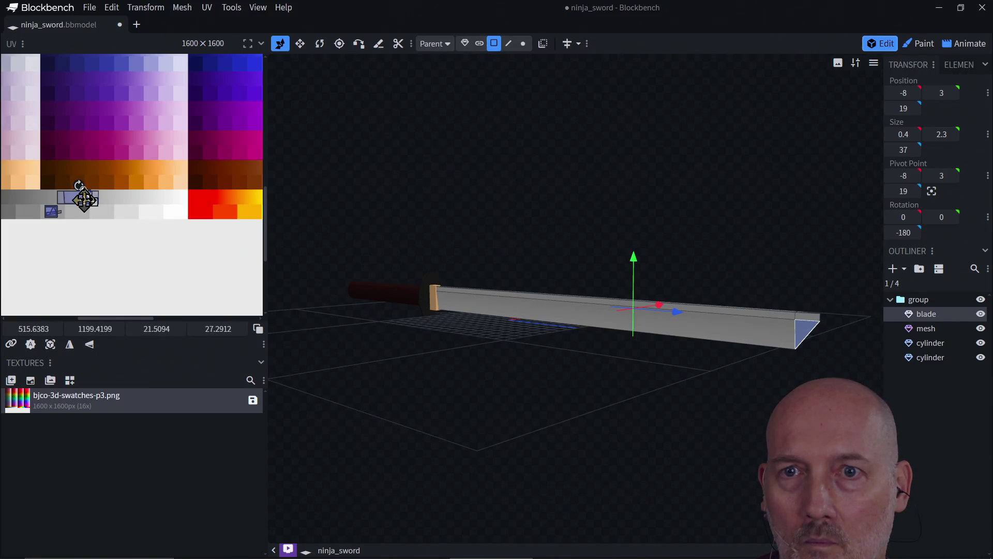
left_click_drag(87, 198, 87, 200)
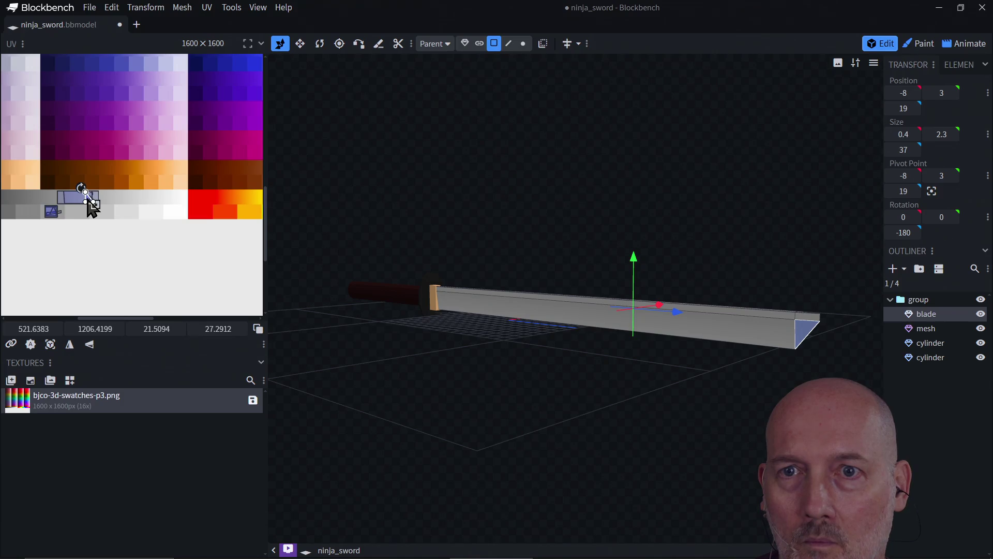
Step: Check the blade's side and end faces from both sides, then switch to the Paint workspace
left_click(411, 295)
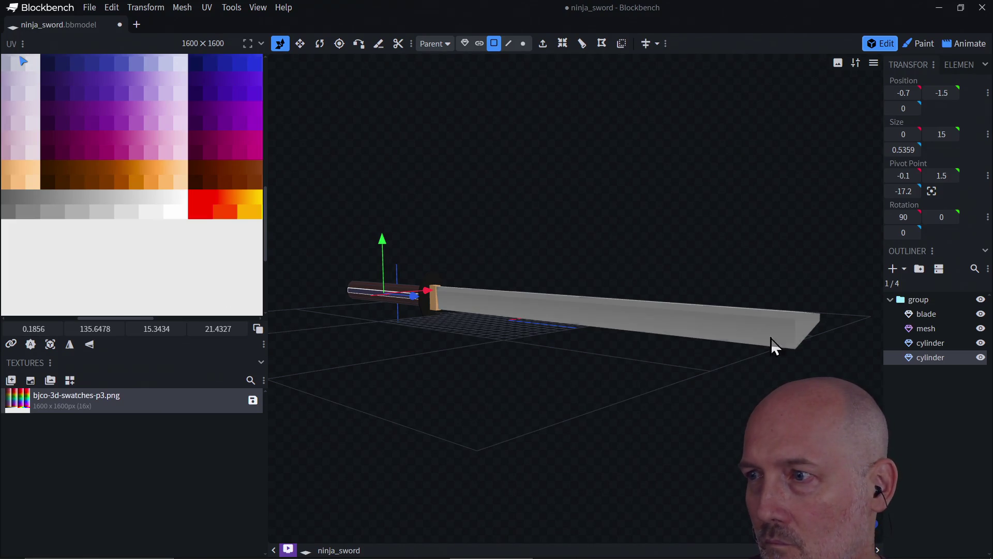
left_click(808, 330)
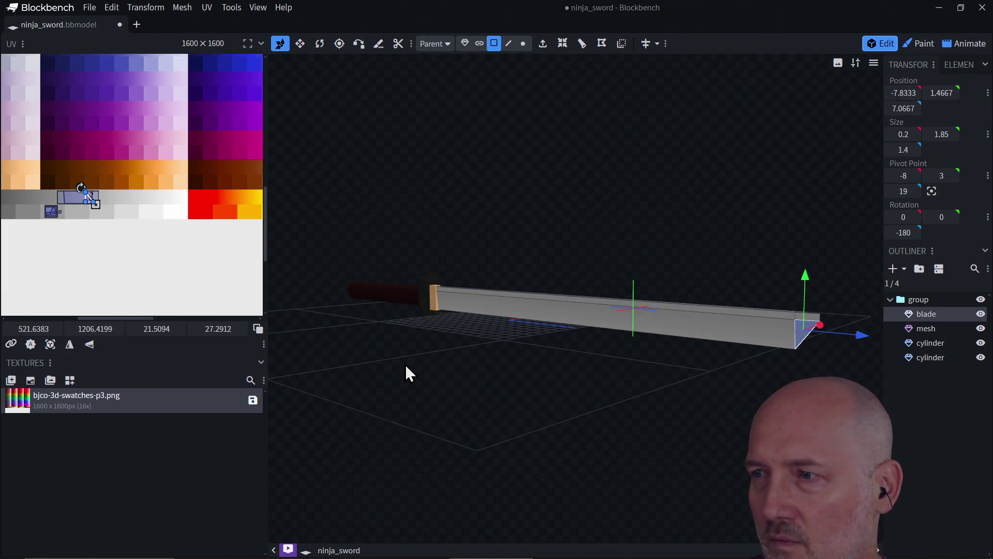
left_click(763, 342)
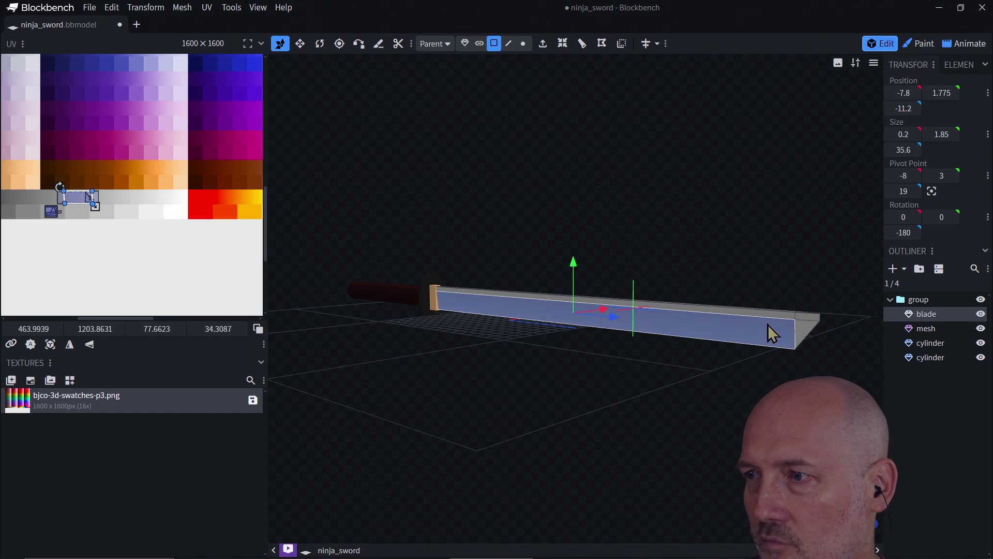
left_click(799, 336)
left_click_drag(694, 381, 461, 366)
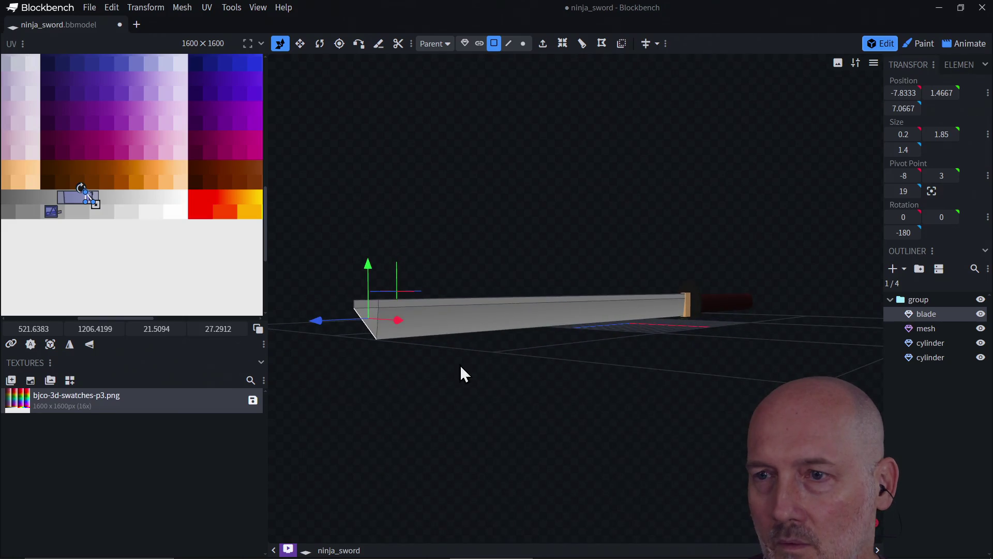
left_click(374, 330)
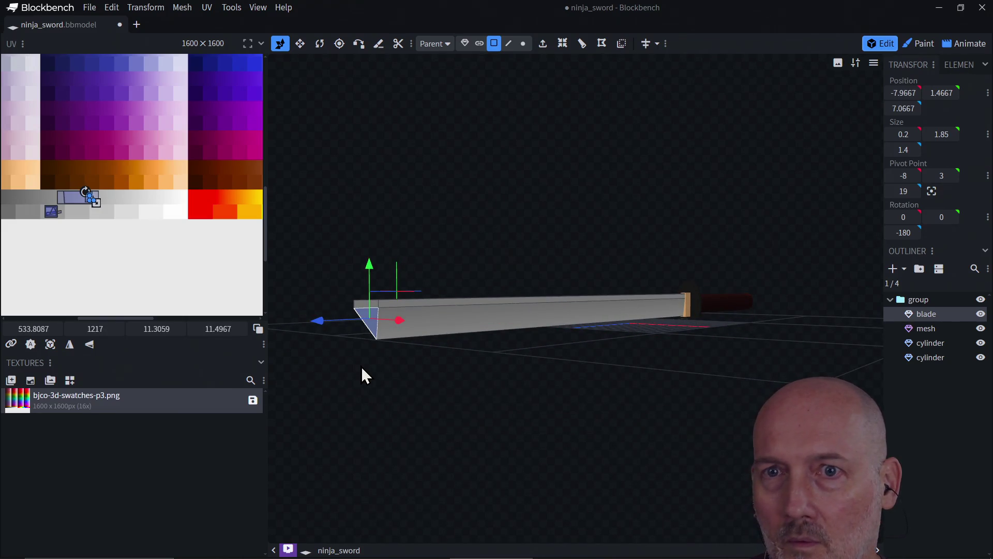
mouse_move(363, 375)
left_mouse_down()
mouse_move(459, 411)
mouse_move(572, 402)
left_mouse_up()
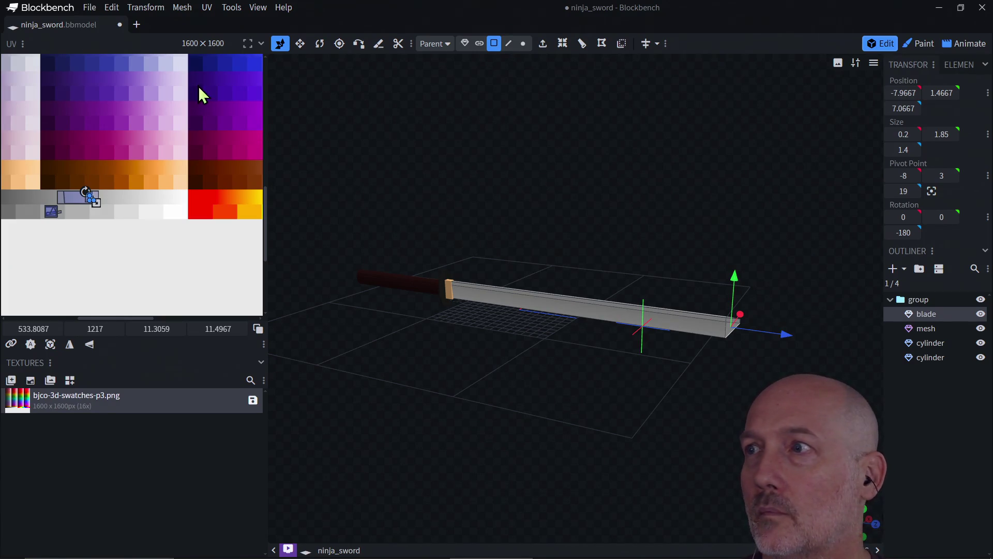
left_click(917, 44)
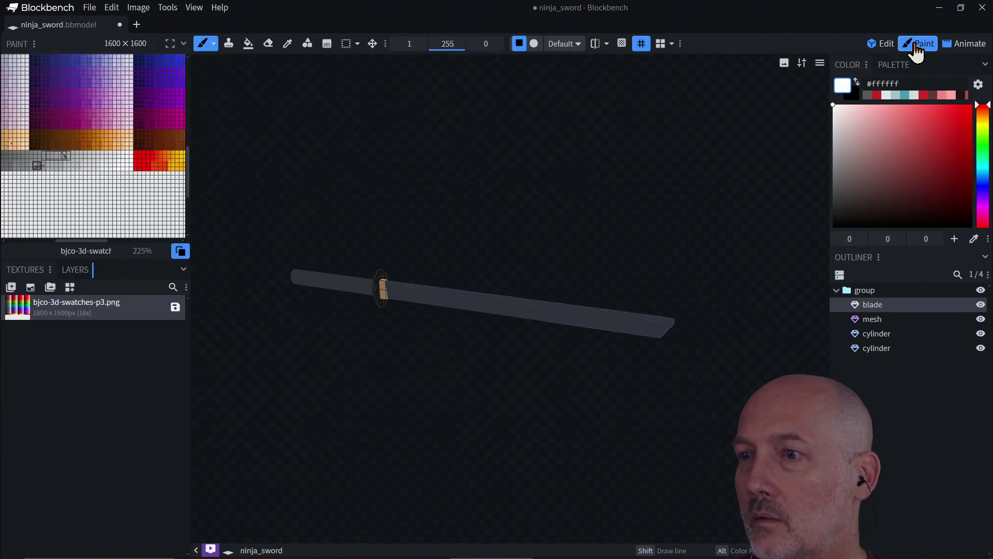
Step: In the paint view, look over the blade, mesh part and both cylinders from the Outliner
left_click_drag(626, 246, 392, 232)
scroll(419, 330, "up", 5)
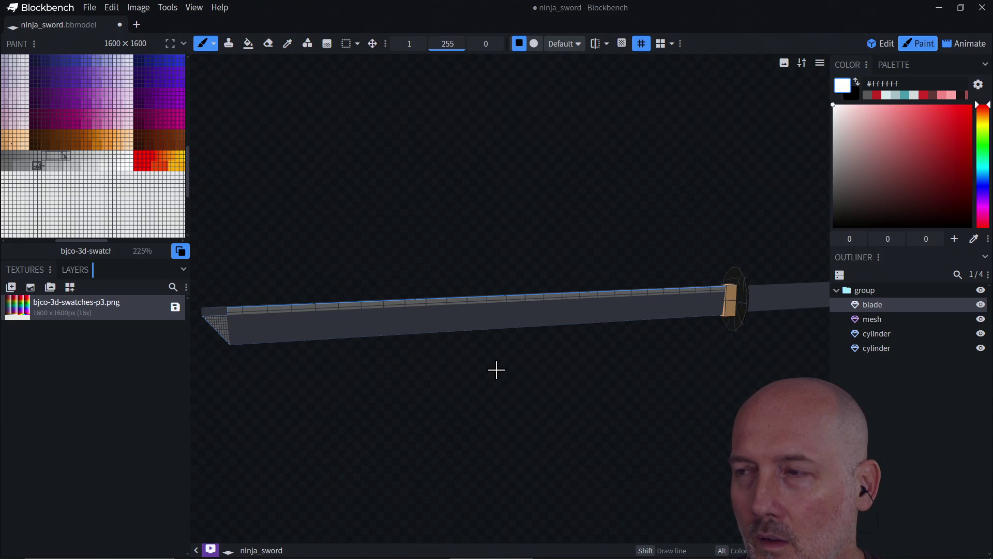
left_click(879, 320)
left_click(871, 336)
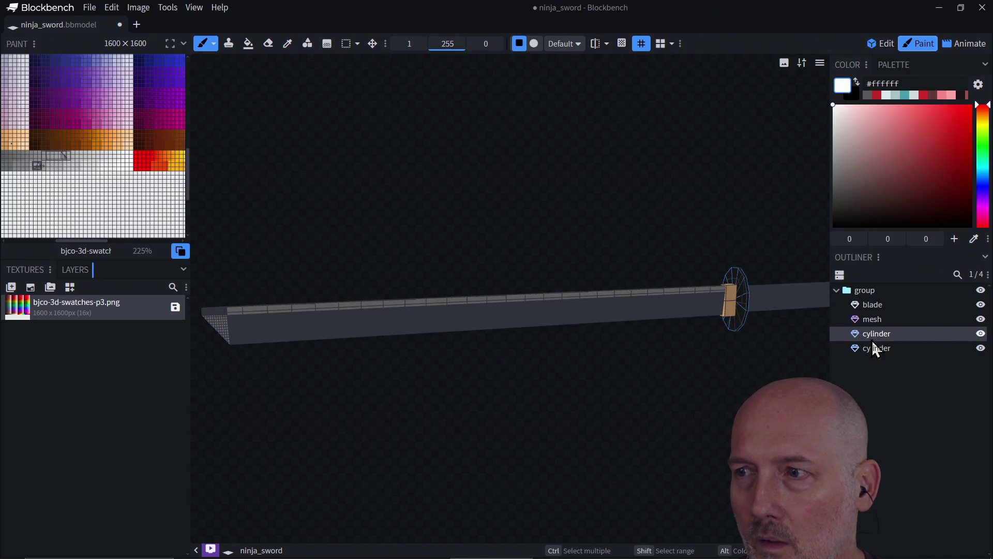
left_click(872, 349)
left_click(865, 317)
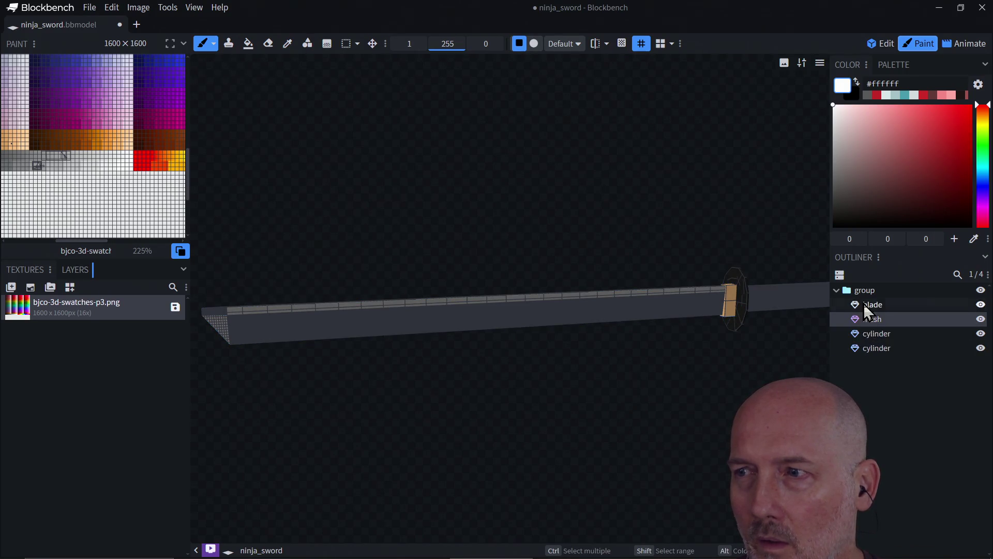
left_click(865, 304)
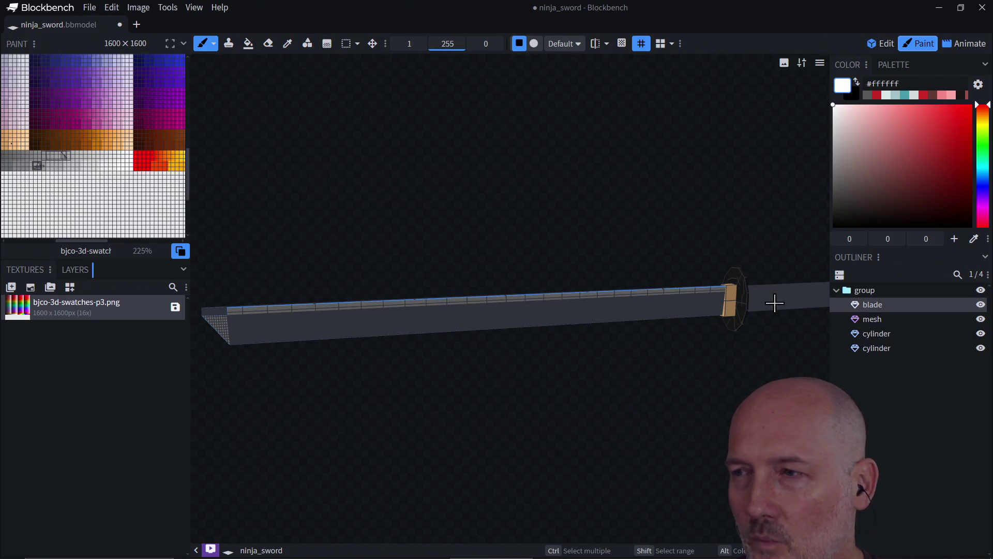
left_click(870, 347)
left_click(870, 334)
left_click(871, 319)
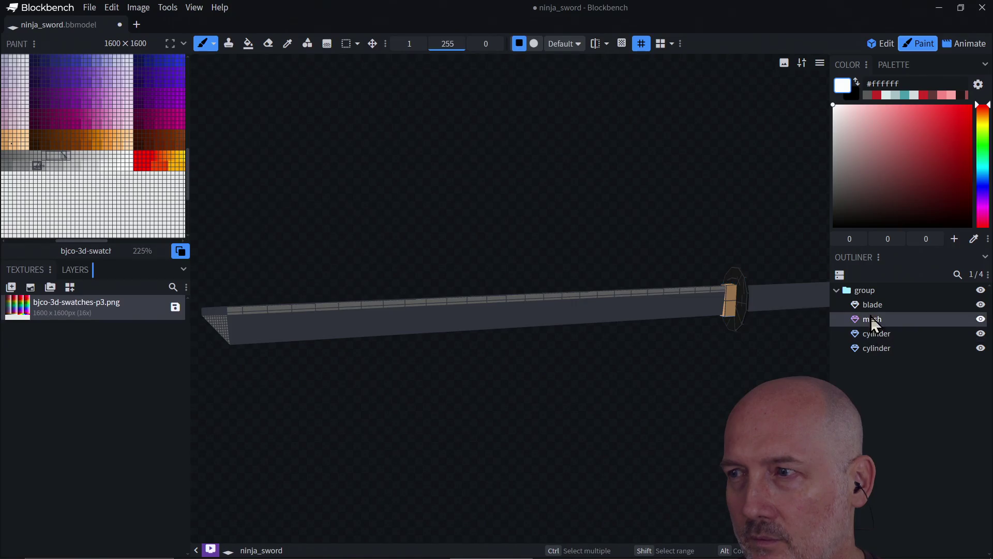
left_click(867, 304)
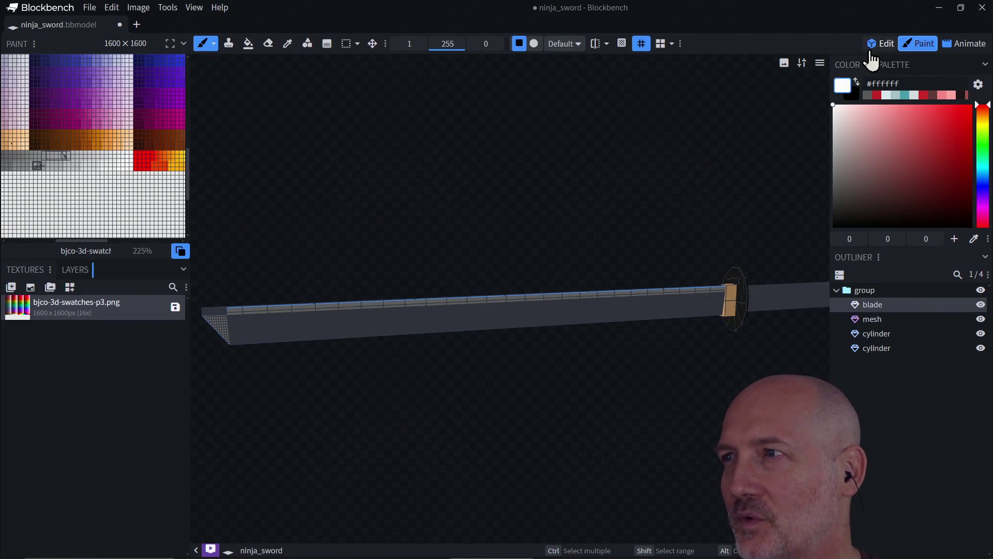
Step: Return to the Edit workspace and view the sword from higher up
left_click(879, 43)
mouse_move(635, 200)
left_mouse_down()
mouse_move(592, 277)
mouse_move(479, 354)
left_mouse_up()
mouse_move(536, 386)
left_mouse_down()
mouse_move(565, 399)
mouse_move(726, 407)
mouse_move(589, 401)
mouse_move(625, 365)
mouse_move(561, 344)
mouse_move(605, 388)
mouse_move(544, 402)
mouse_move(581, 455)
mouse_move(481, 388)
mouse_move(624, 385)
mouse_move(488, 393)
mouse_move(579, 357)
mouse_move(668, 357)
mouse_move(673, 314)
mouse_move(599, 343)
mouse_move(580, 379)
mouse_move(527, 378)
left_mouse_up()
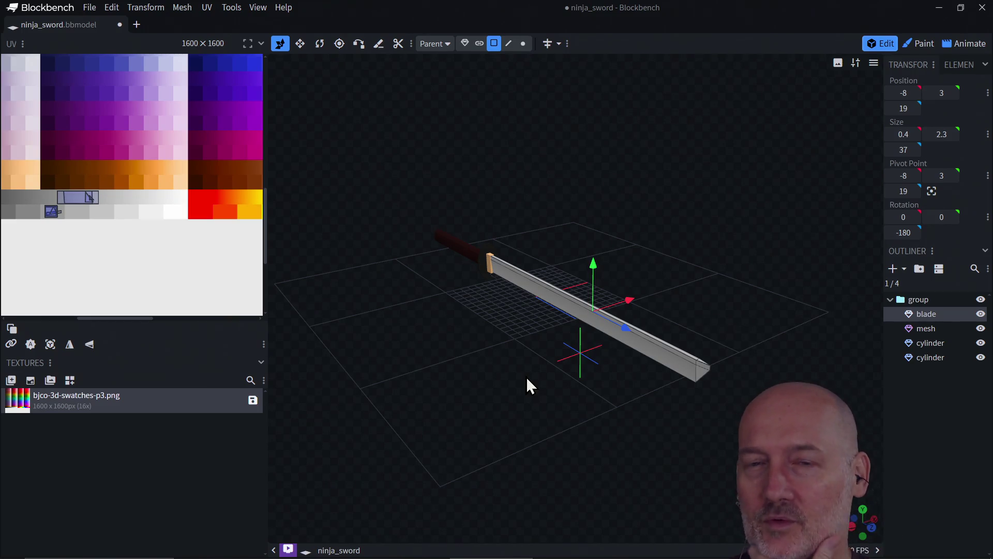
Step: Reset the UV editor zoom to show the whole swatch texture
right_click(71, 260)
mouse_move(78, 270)
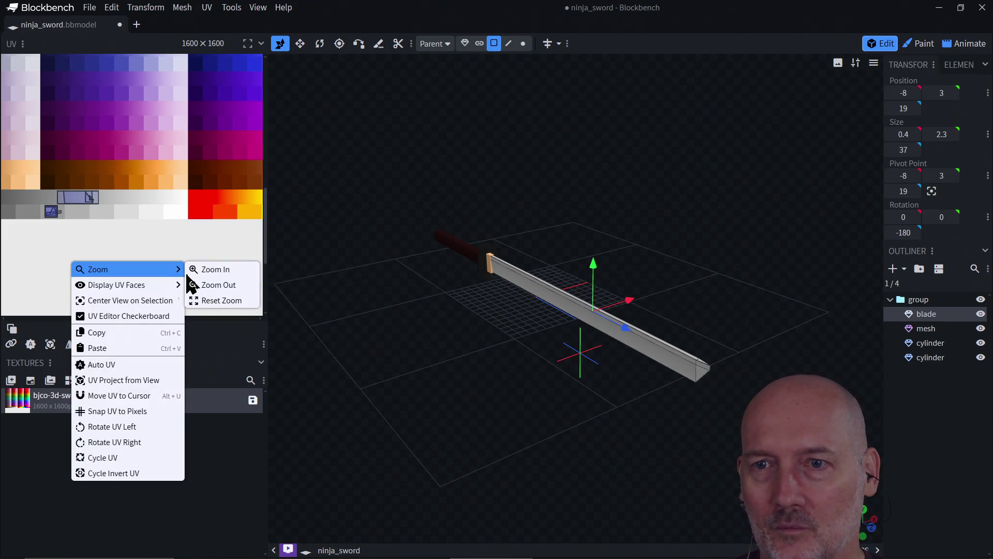
left_click(210, 301)
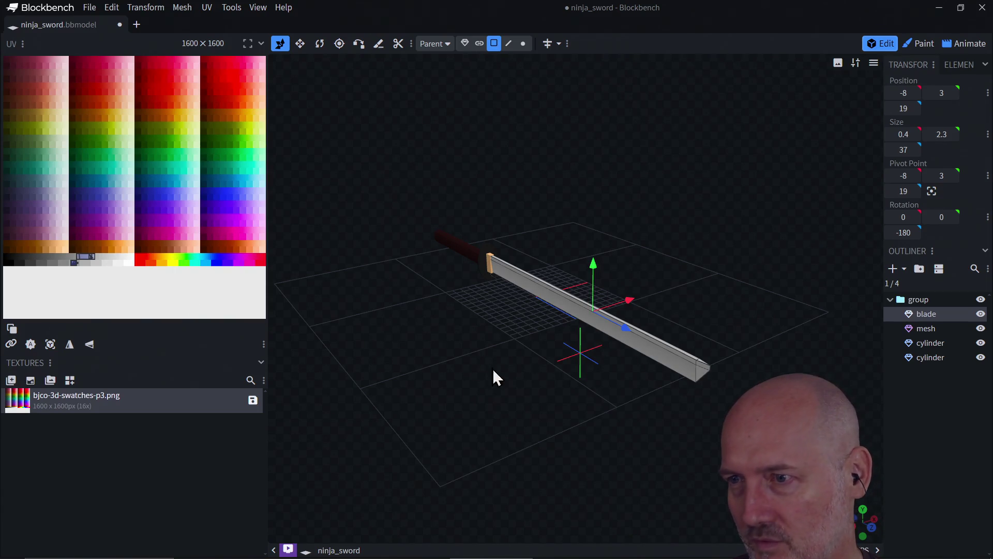
Step: Orbit around the textured sword to view it diagonally from several angles
mouse_move(727, 311)
left_mouse_down()
mouse_move(603, 303)
mouse_move(641, 362)
mouse_move(581, 361)
mouse_move(640, 397)
mouse_move(733, 386)
left_mouse_up()
mouse_move(454, 291)
left_mouse_down()
mouse_move(661, 299)
mouse_move(674, 262)
left_mouse_up()
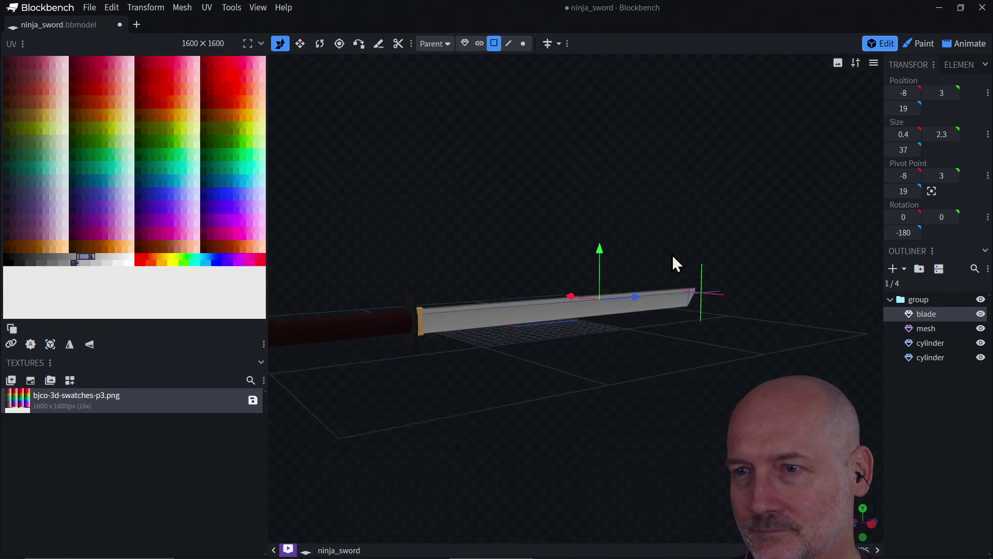
mouse_move(552, 388)
left_mouse_down()
mouse_move(637, 387)
mouse_move(636, 366)
mouse_move(565, 393)
mouse_move(539, 388)
mouse_move(641, 341)
mouse_move(559, 377)
mouse_move(558, 355)
mouse_move(581, 372)
mouse_move(685, 394)
mouse_move(626, 408)
mouse_move(635, 398)
mouse_move(625, 377)
mouse_move(623, 388)
mouse_move(581, 377)
mouse_move(661, 397)
mouse_move(614, 383)
mouse_move(703, 382)
mouse_move(684, 381)
left_mouse_up()
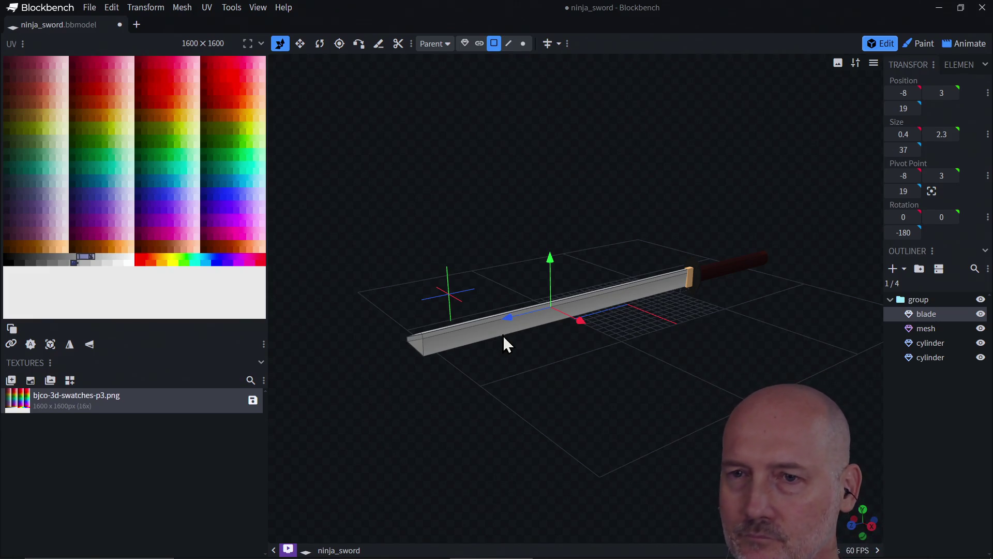
mouse_move(396, 352)
left_mouse_down()
mouse_move(558, 384)
mouse_move(499, 393)
mouse_move(605, 379)
mouse_move(567, 377)
left_mouse_up()
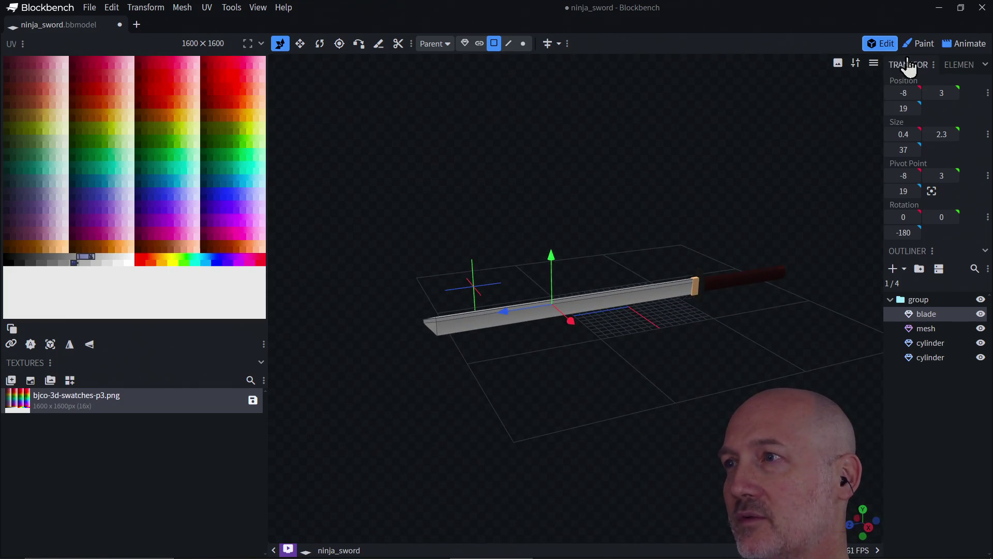
left_click(918, 44)
scroll(507, 342, "up", 5)
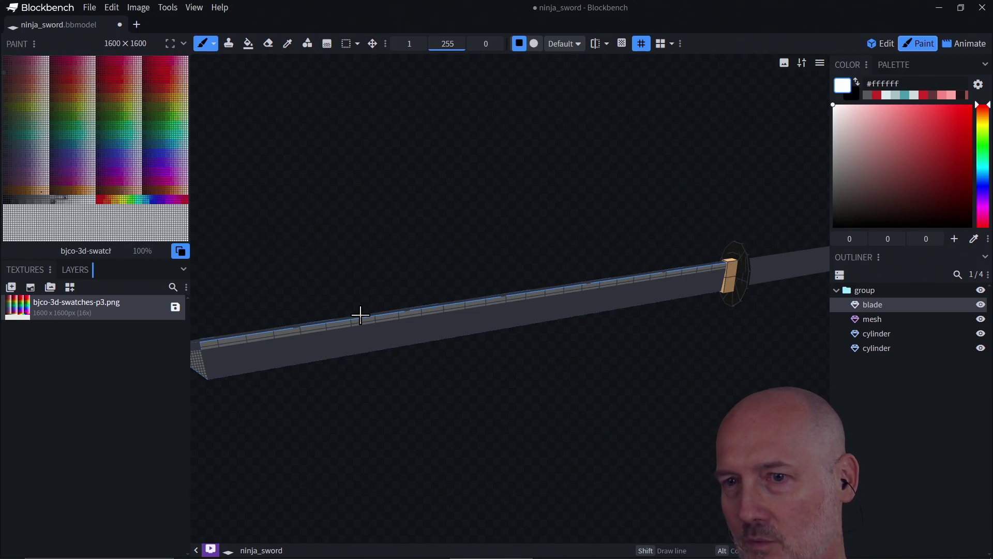
scroll(246, 407, "down", 3)
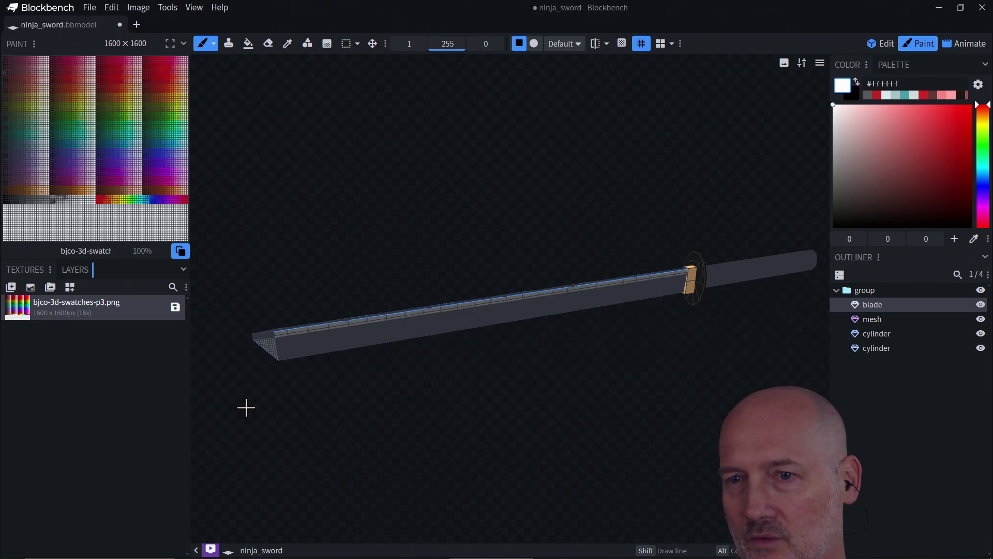
mouse_move(462, 404)
left_mouse_down()
mouse_move(516, 414)
mouse_move(588, 399)
mouse_move(528, 393)
mouse_move(587, 410)
mouse_move(583, 419)
mouse_move(635, 409)
mouse_move(585, 415)
mouse_move(557, 403)
mouse_move(646, 384)
mouse_move(669, 390)
mouse_move(665, 377)
mouse_move(656, 397)
mouse_move(778, 229)
left_mouse_up()
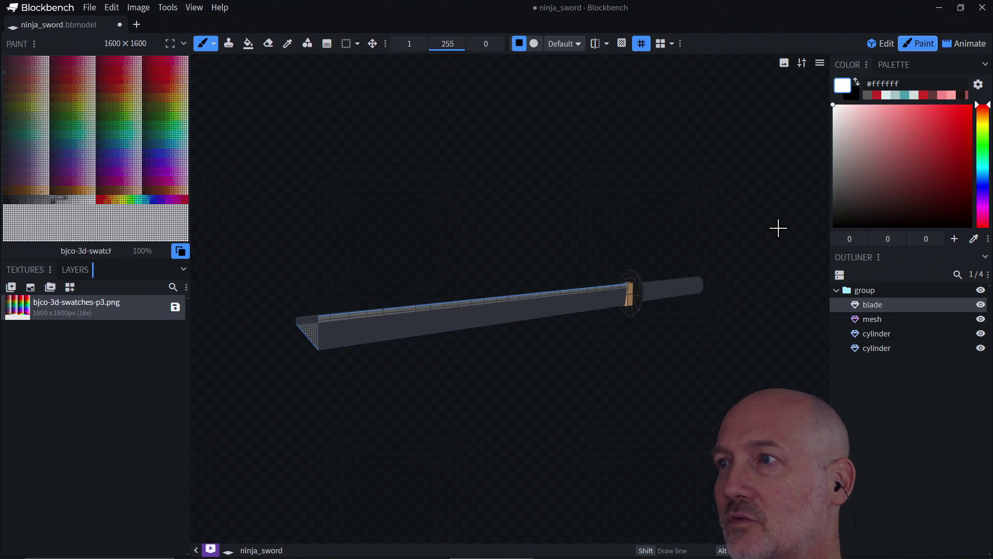
left_click(882, 45)
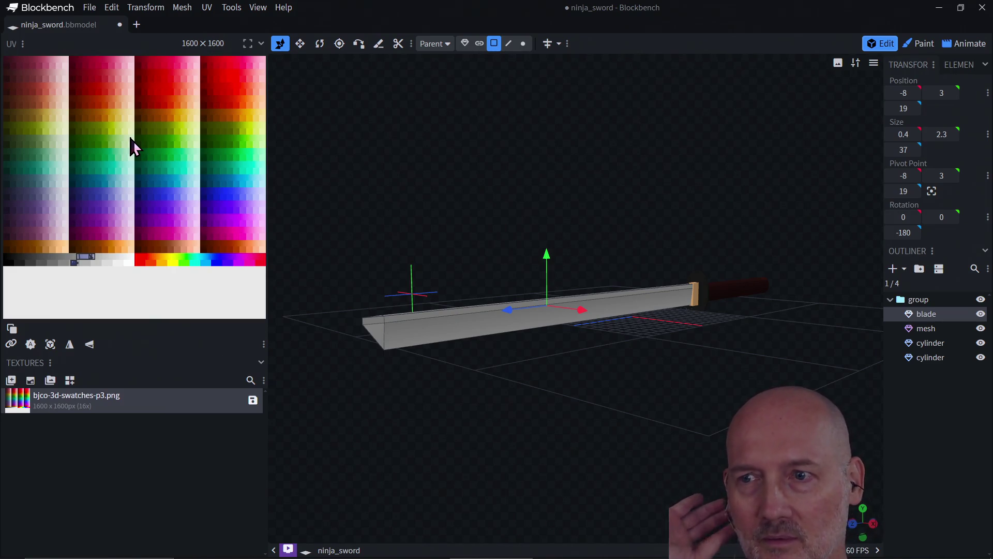
left_click(445, 334)
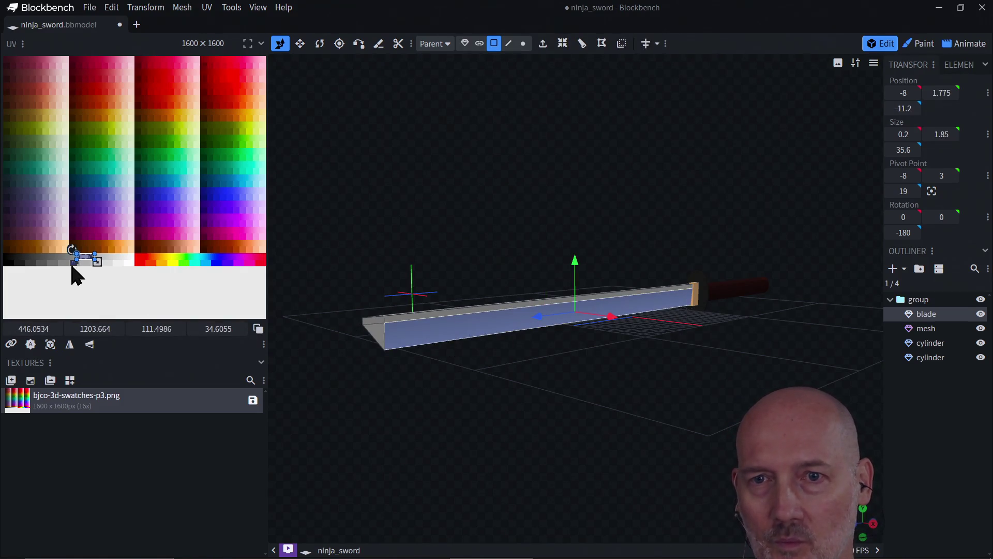
Step: Zoom the UV editor in on the swatch palette and adjust the view
right_click(148, 218)
mouse_move(189, 228)
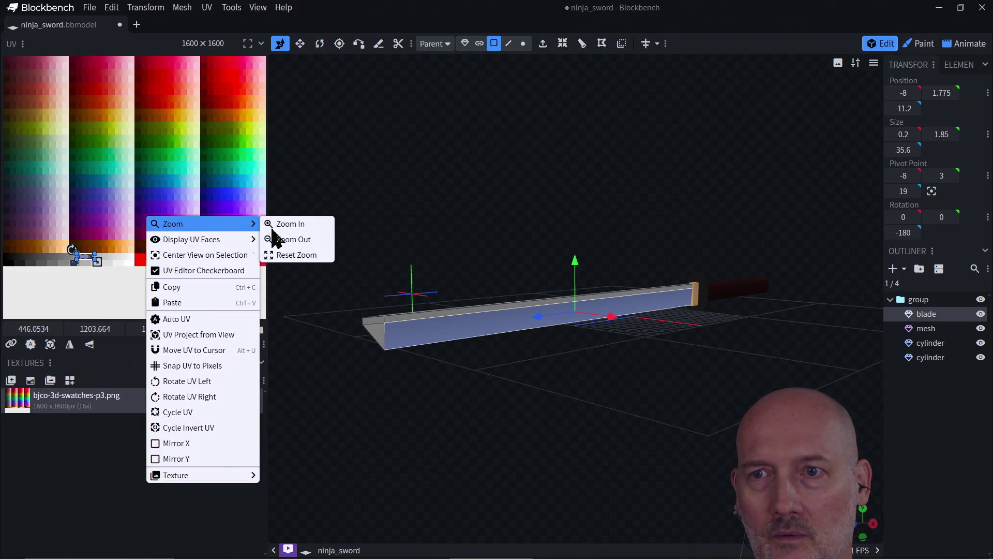
left_click(288, 223)
mouse_move(142, 322)
left_mouse_down()
mouse_move(71, 320)
mouse_move(105, 321)
left_mouse_up()
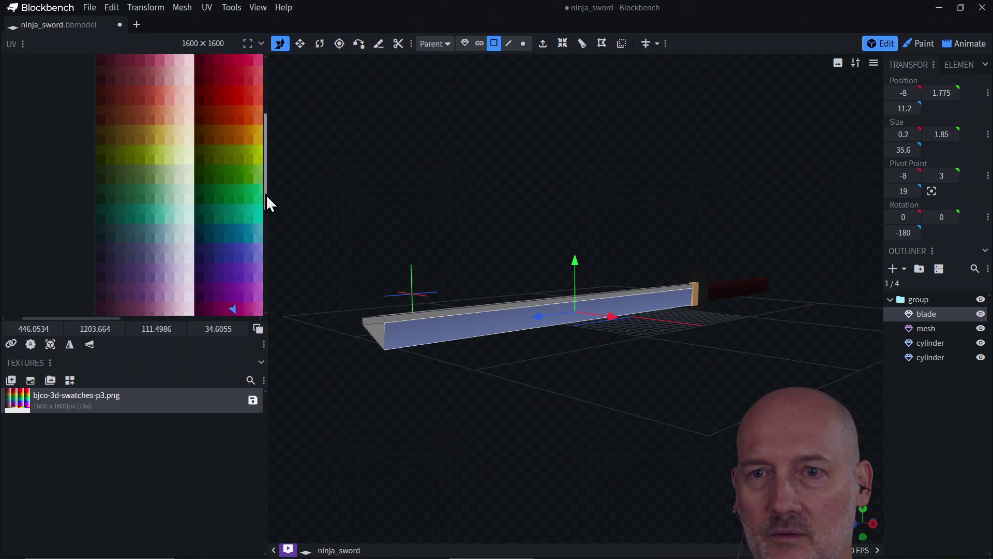
left_click_drag(266, 200, 265, 248)
left_click_drag(113, 318, 140, 320)
scroll(130, 271, "up", 3)
scroll(133, 262, "down", 4)
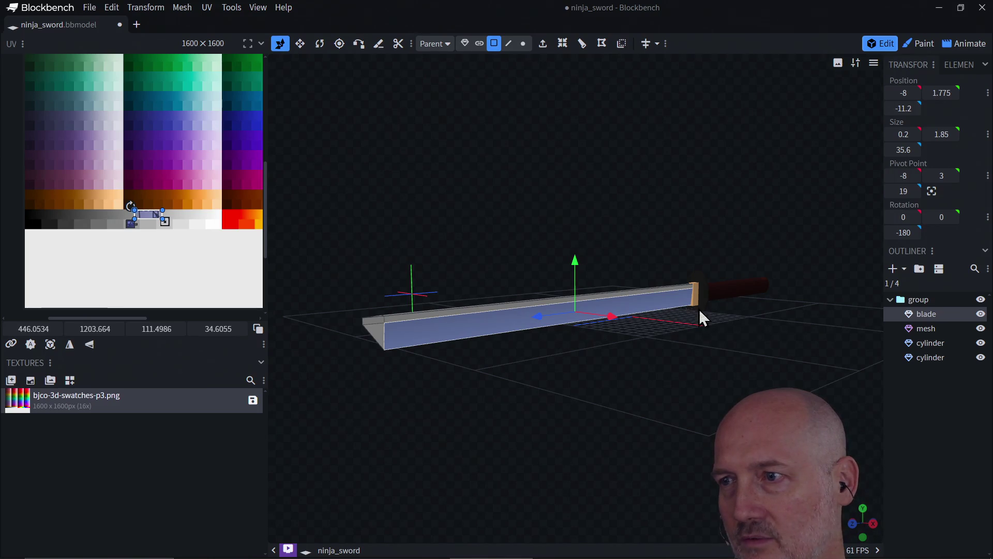
Step: Select the handle cylinder and scroll over its UVs in the editor
left_click(724, 291)
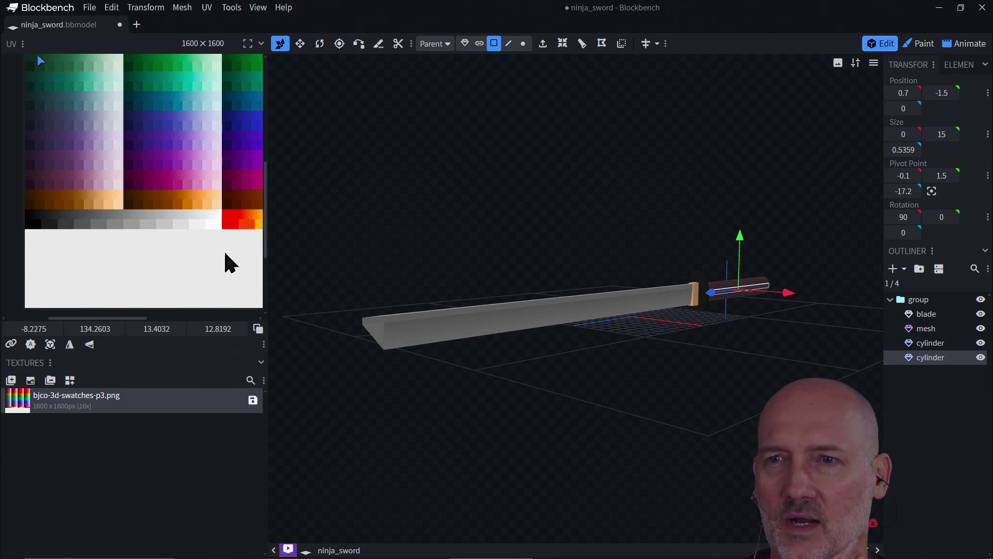
scroll(229, 261, "down", 3)
scroll(228, 261, "up", 5)
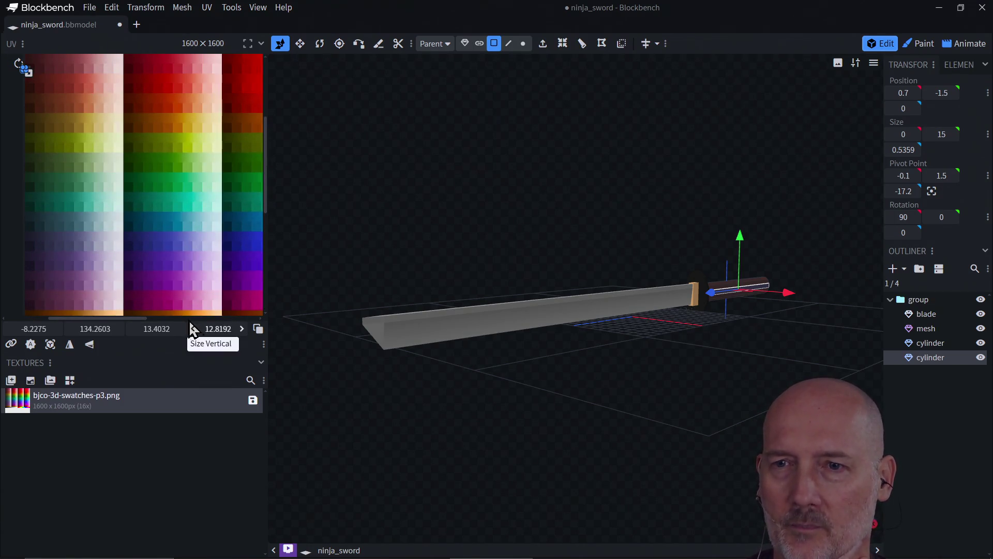
scroll(168, 279, "down", 5)
scroll(168, 273, "up", 2)
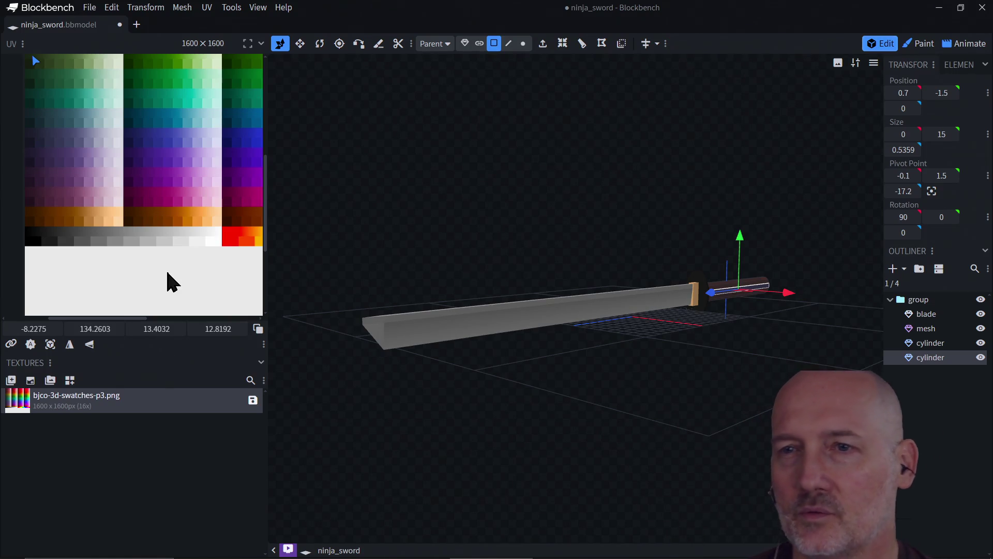
scroll(167, 272, "up", 5)
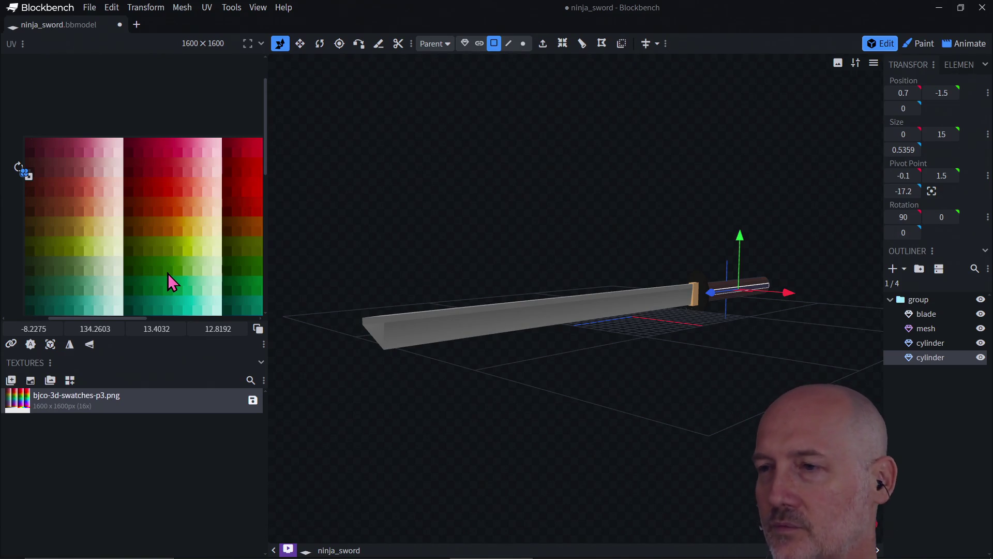
scroll(415, 355, "down", 2)
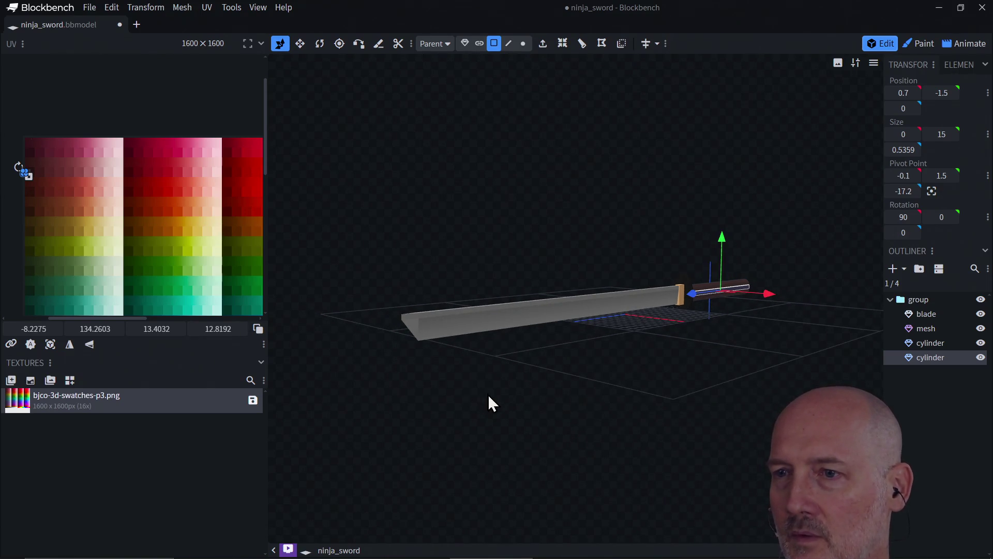
Step: Orbit the sword to a diagonal view and save ninja_sword.bbmodel
mouse_move(465, 392)
left_mouse_down()
mouse_move(603, 432)
mouse_move(644, 412)
mouse_move(679, 412)
mouse_move(581, 417)
left_mouse_up()
mouse_move(677, 339)
left_mouse_down()
mouse_move(553, 314)
mouse_move(551, 349)
mouse_move(649, 399)
mouse_move(677, 400)
left_mouse_up()
key("ctrl+s")
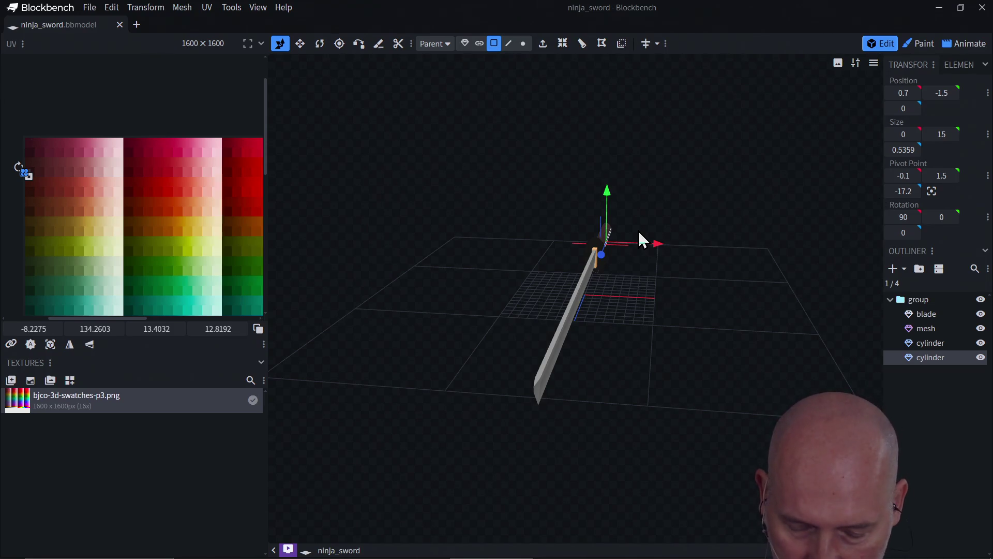
Step: Switch between windows and open a new Firefox window on a blank tab
key("alt+Tab")
key("alt+Tab")
key("alt+Tab")
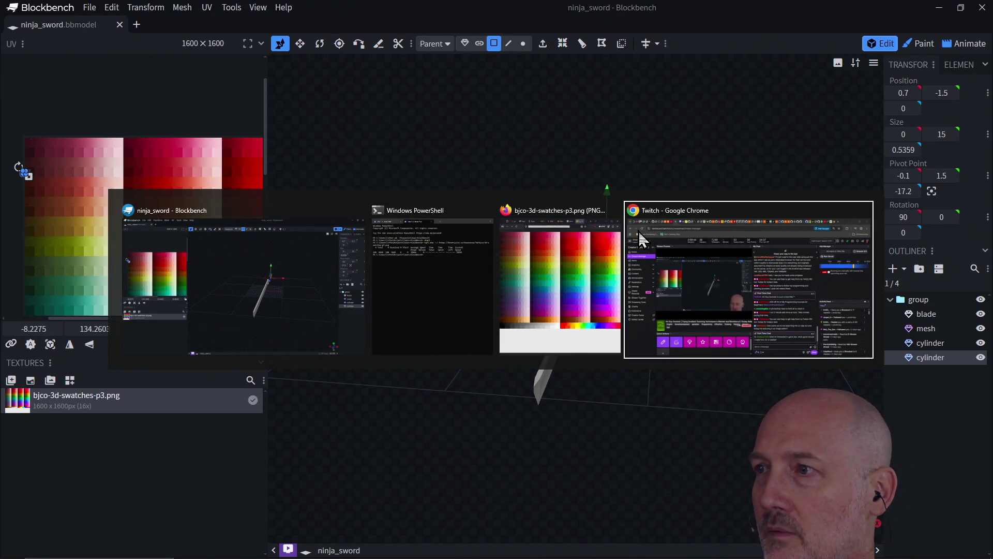
key("alt+Tab")
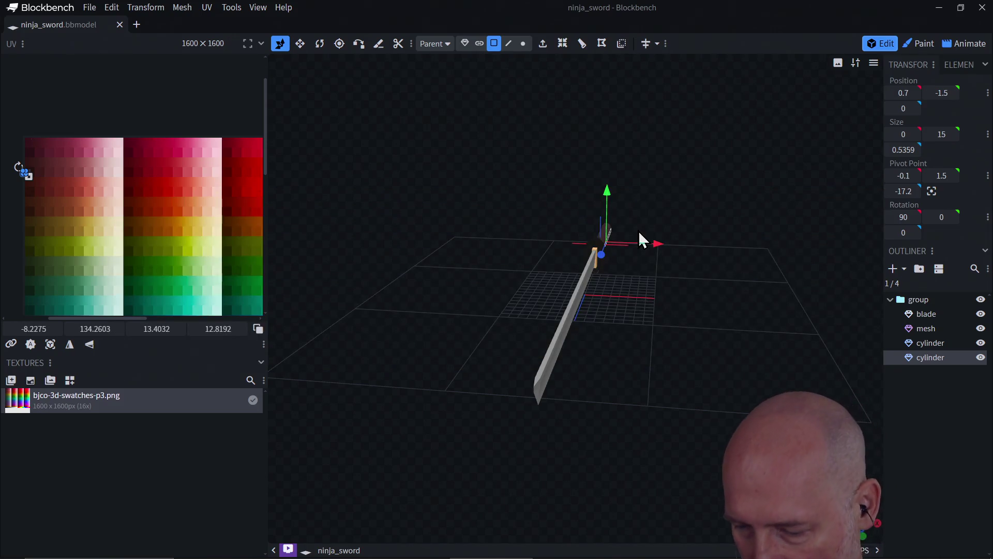
key("alt+Tab")
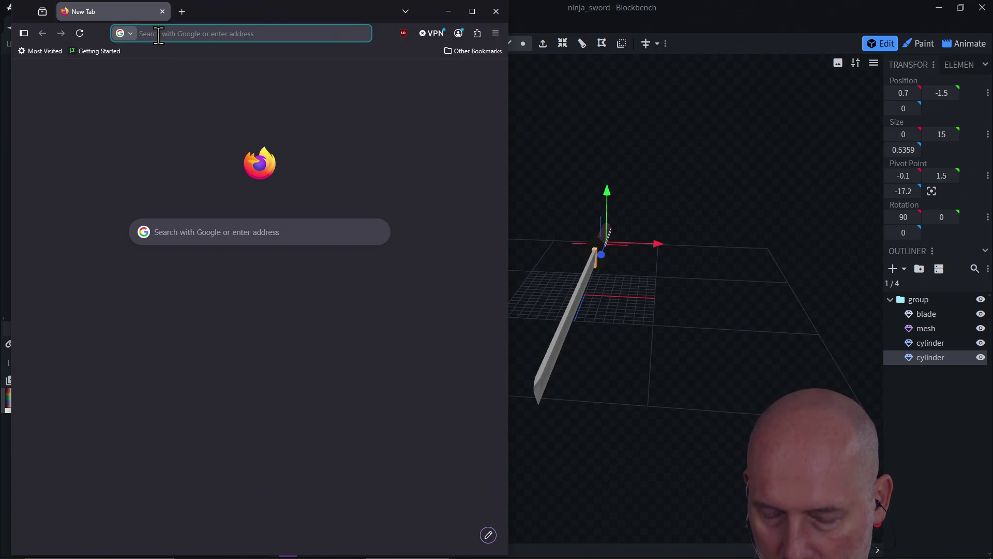
Step: Open the learncodethehardway.com blog post 'Rogue is the Best Project'
type("learncodethehardway.com/blog/")
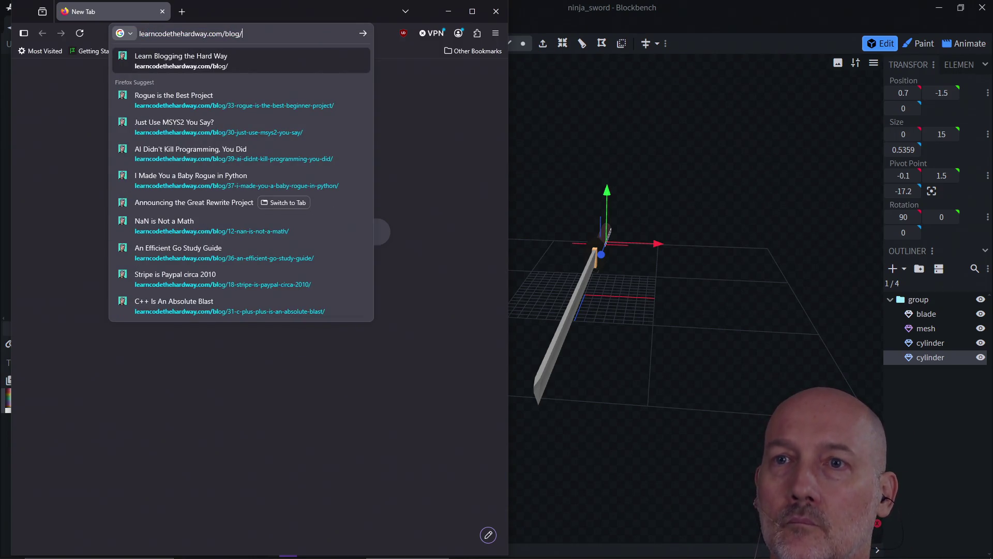
left_click(266, 109)
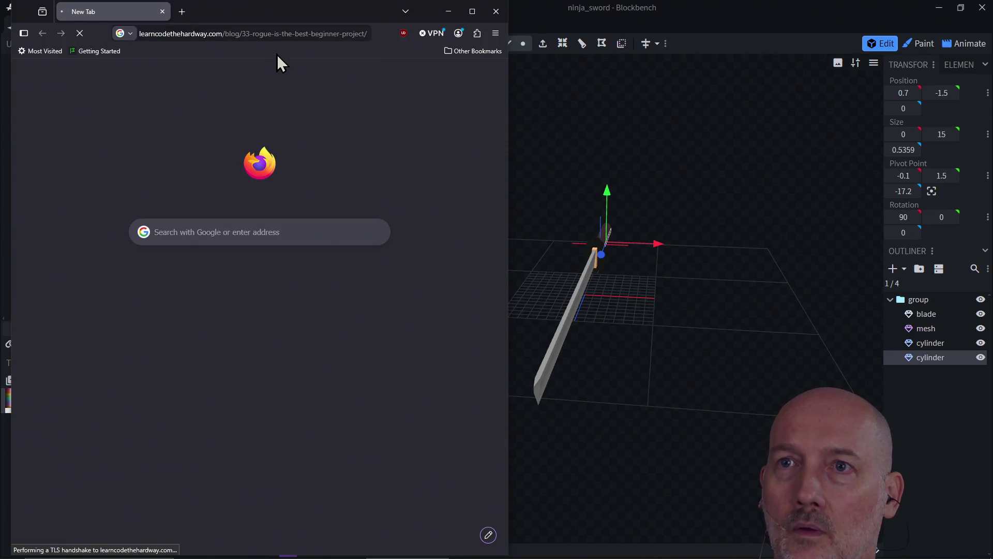
left_click(276, 34)
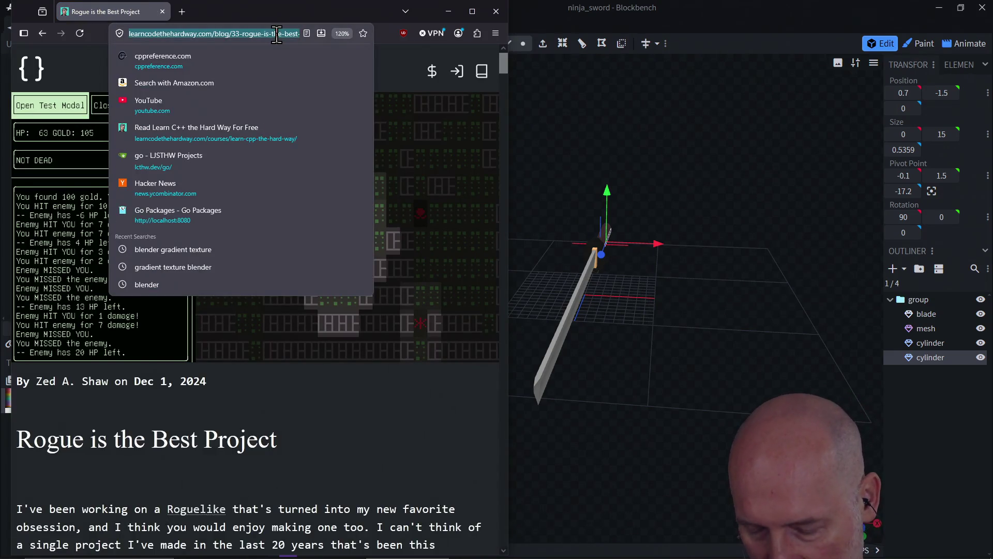
left_click(334, 487)
Step: Scroll down the article to its list of modern Rogue-style games
mouse_move(331, 557)
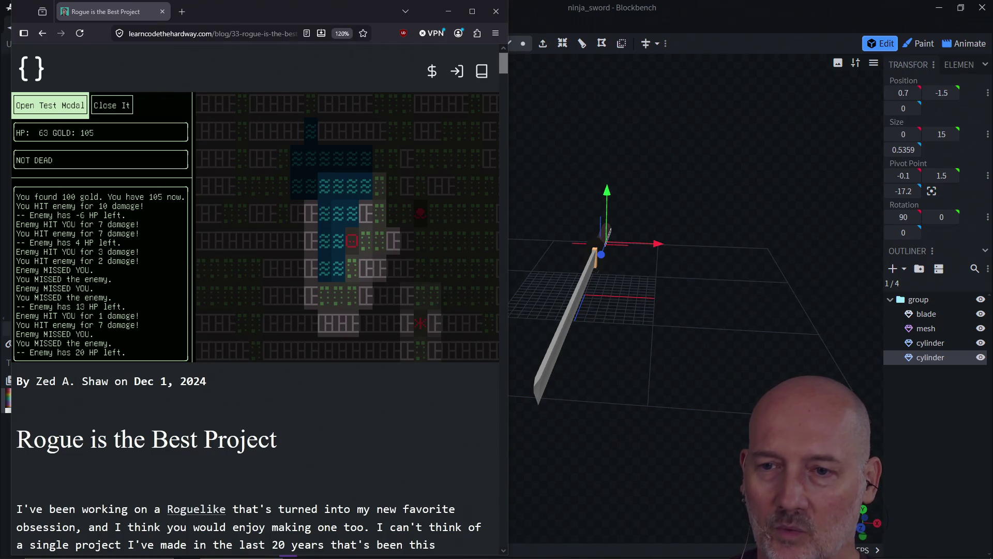
scroll(389, 414, "down", 10)
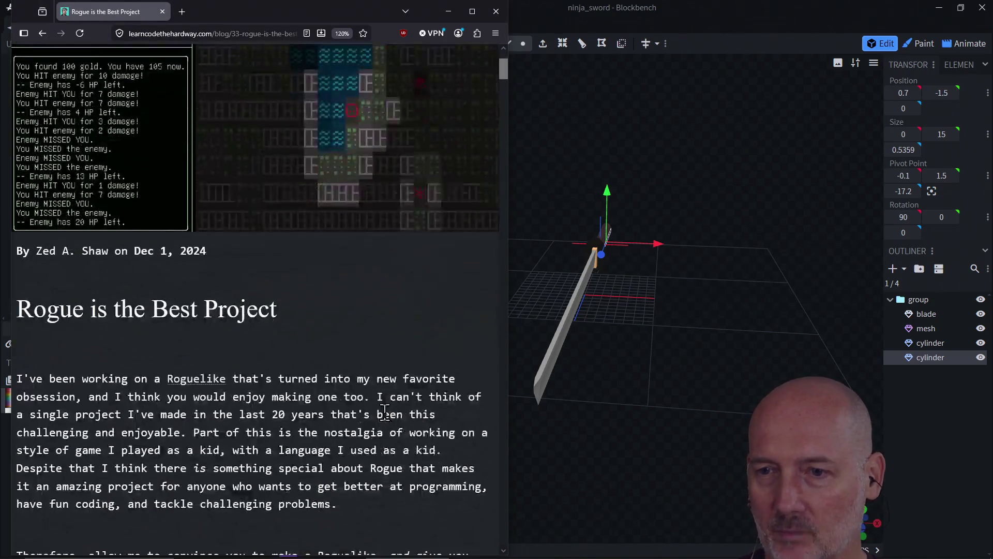
scroll(387, 421, "down", 15)
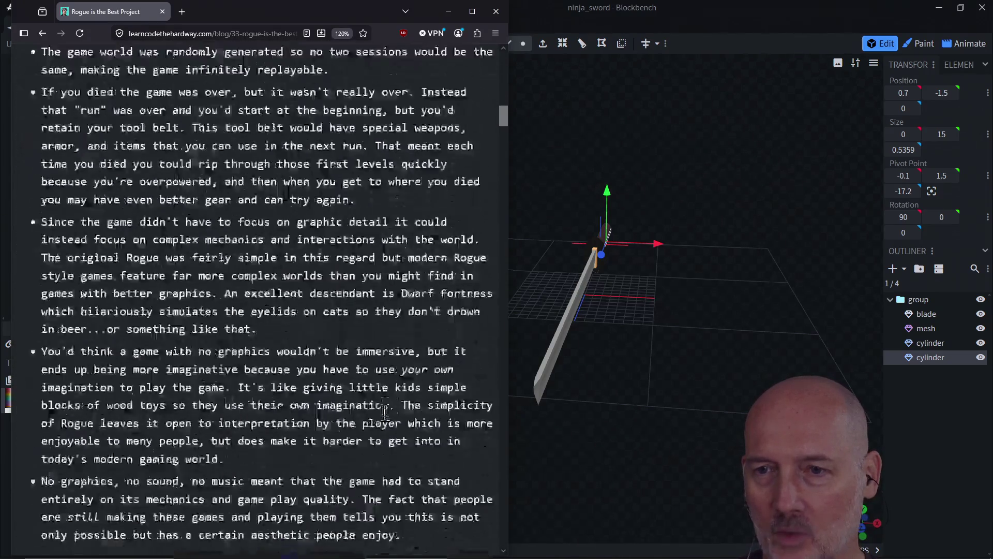
scroll(387, 422, "down", 5)
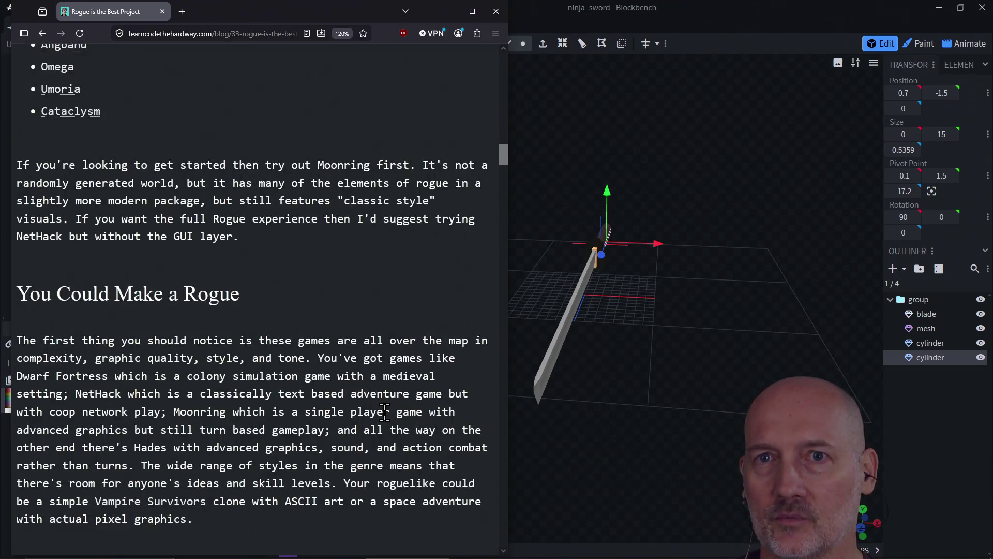
scroll(385, 412, "down", 4)
scroll(385, 414, "up", 8)
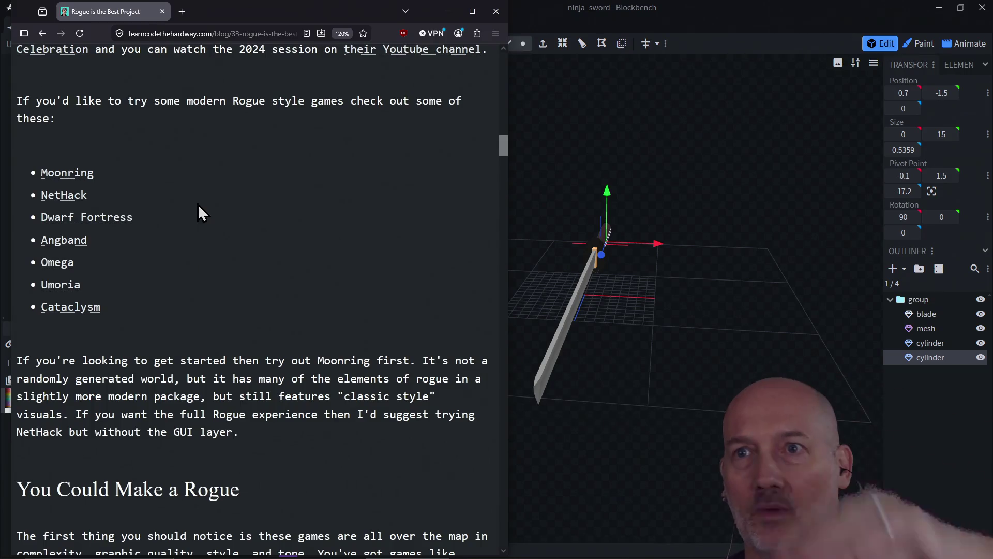
left_click(204, 33)
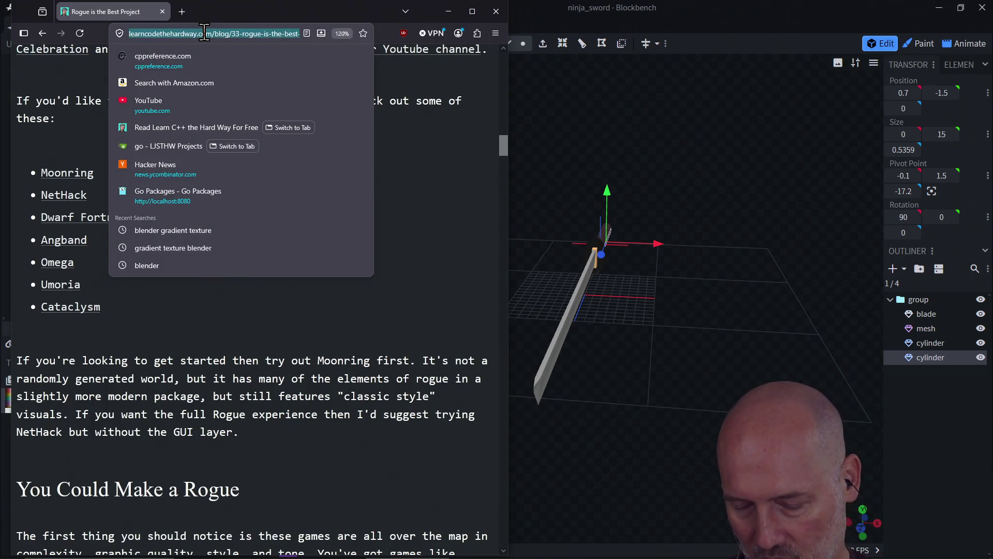
Step: Load the curse-you-go-rogue repository page at lcthw.dev/go/, then switch to PowerShell
type("lcthw.dev/")
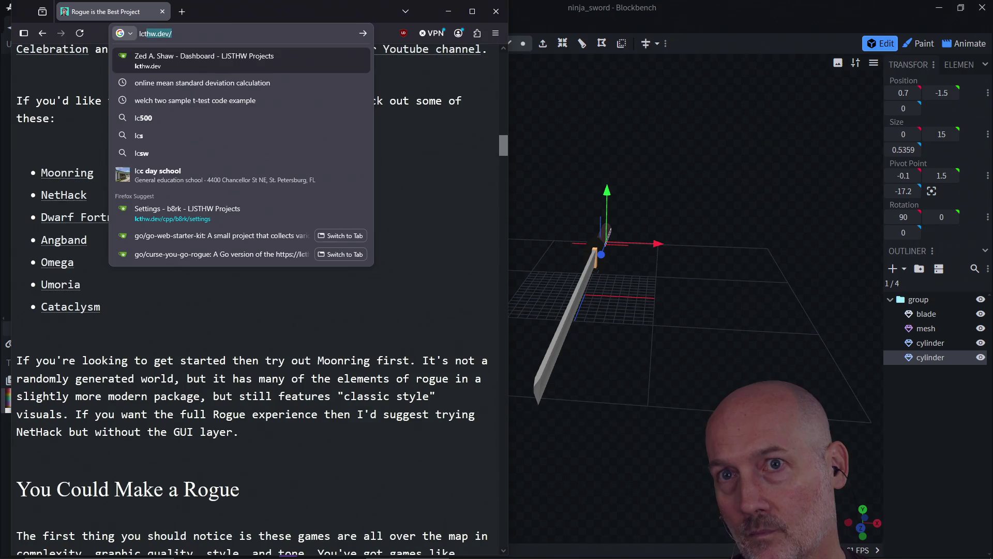
type("go/")
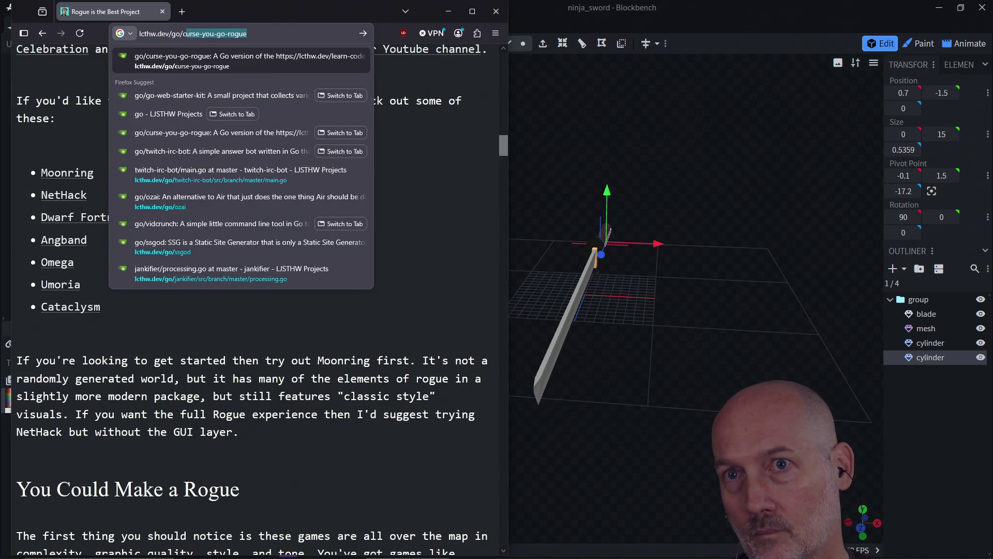
key("Return")
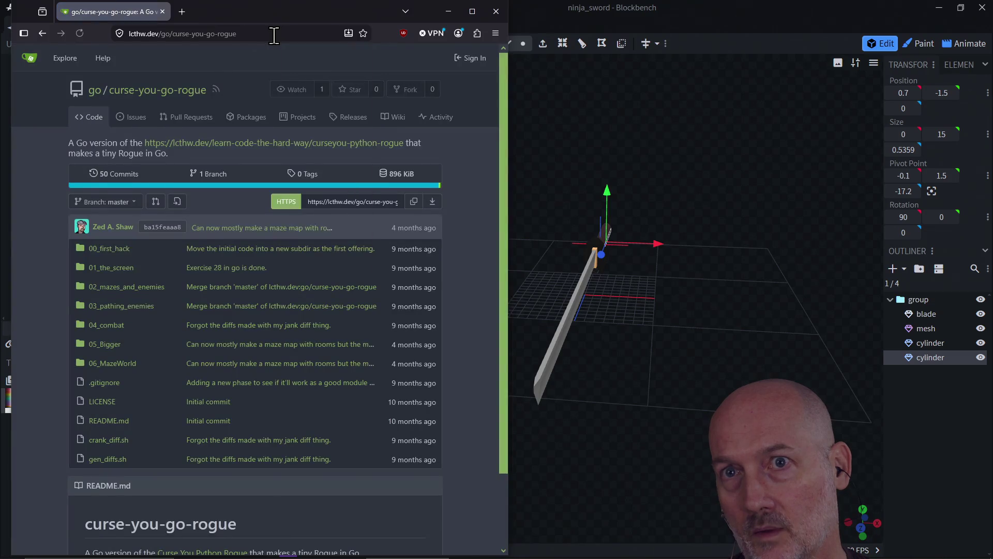
left_click(274, 34)
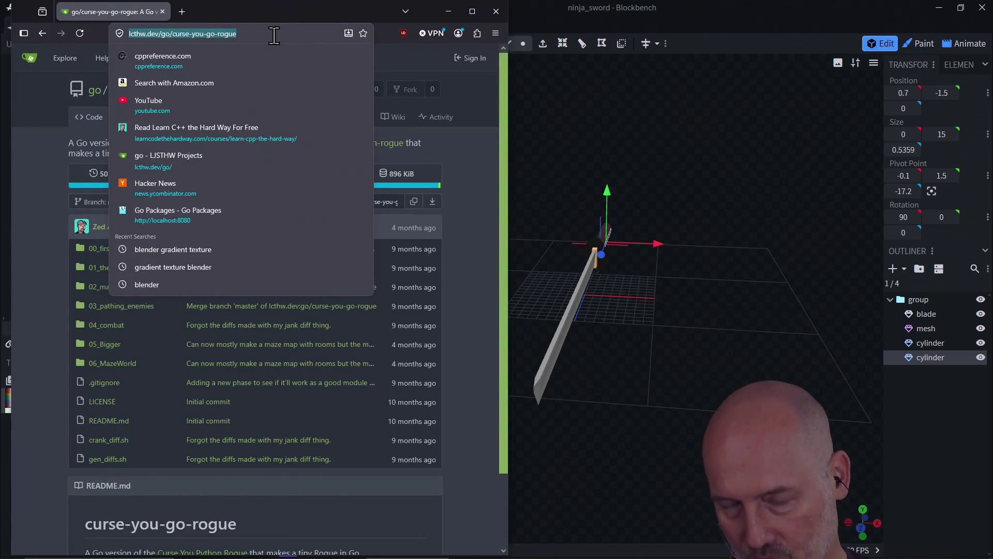
left_click(44, 399)
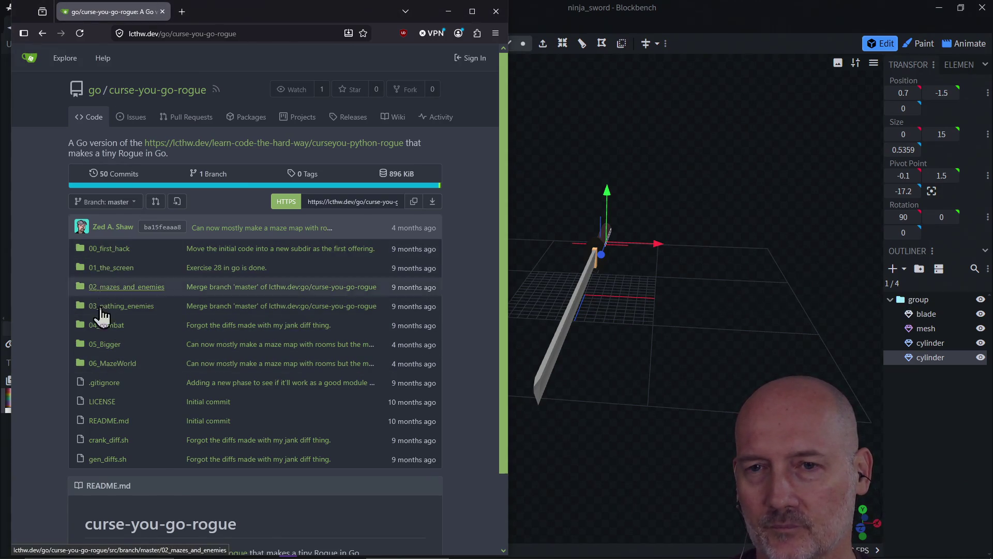
key("alt+Tab")
key("alt+Tab")
key("alt+Tab")
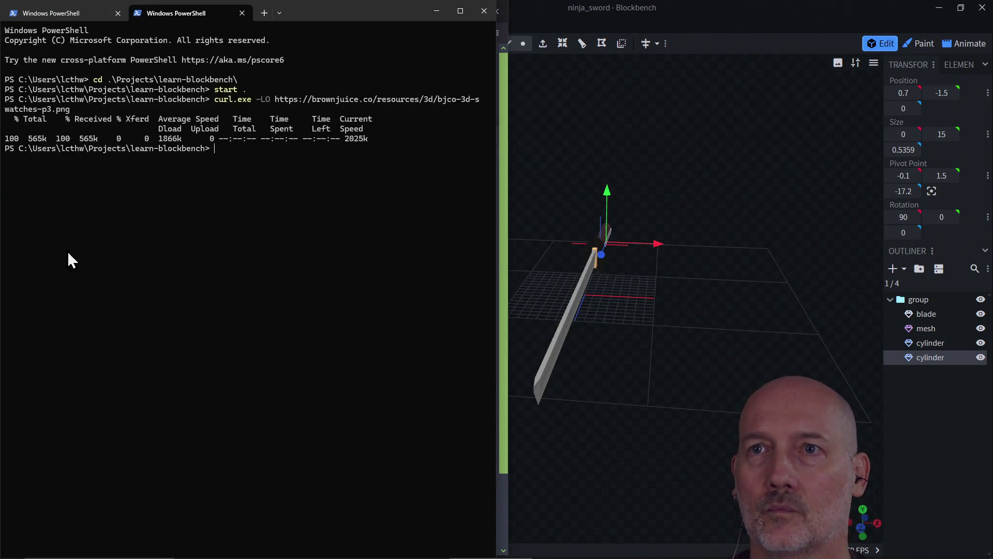
Step: In a new PowerShell tab, change into curse-you-go-rogue\01_the_screen
left_click(259, 19)
type("cd ~/Pr")
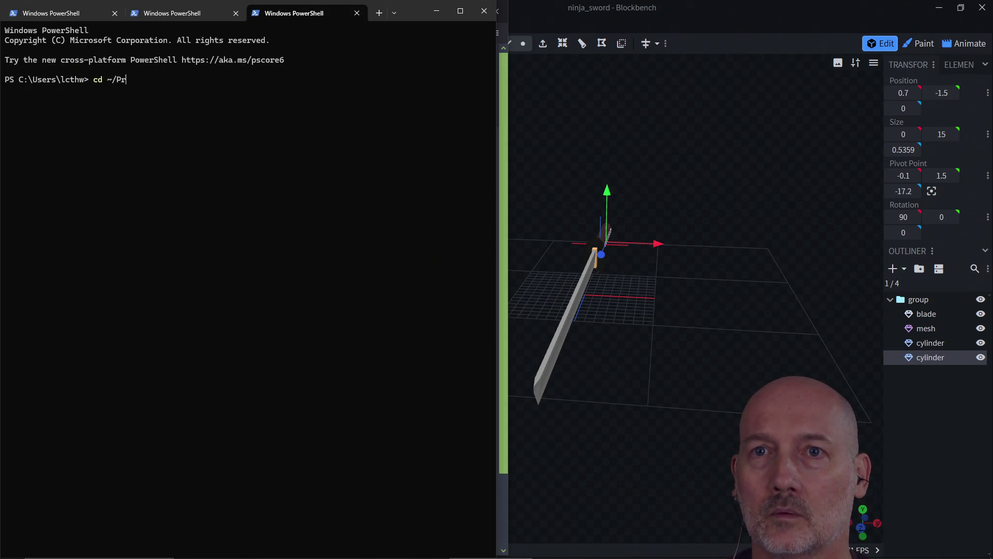
key("Tab")
type("cu")
key("Tab")
key("Return")
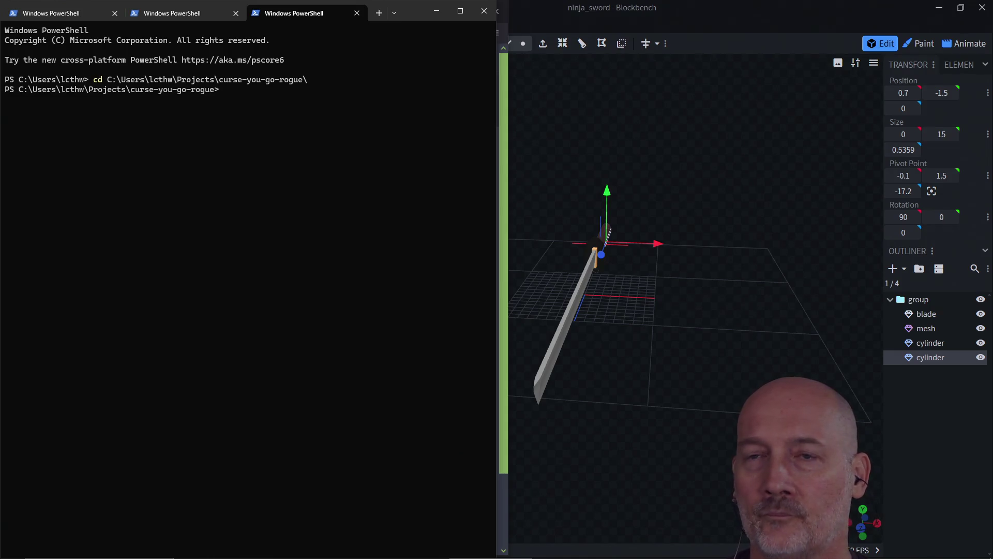
key("Tab")
key("Return")
Step: List the 01_the_screen files, run gorogue.exe, walk the @ down and right, then quit
type("ls")
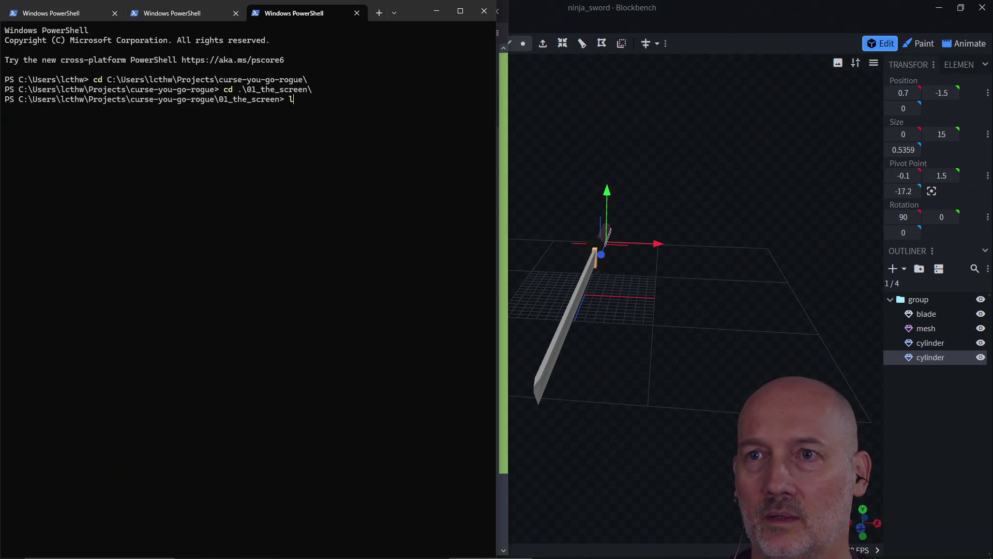
key("Return")
type("./gor")
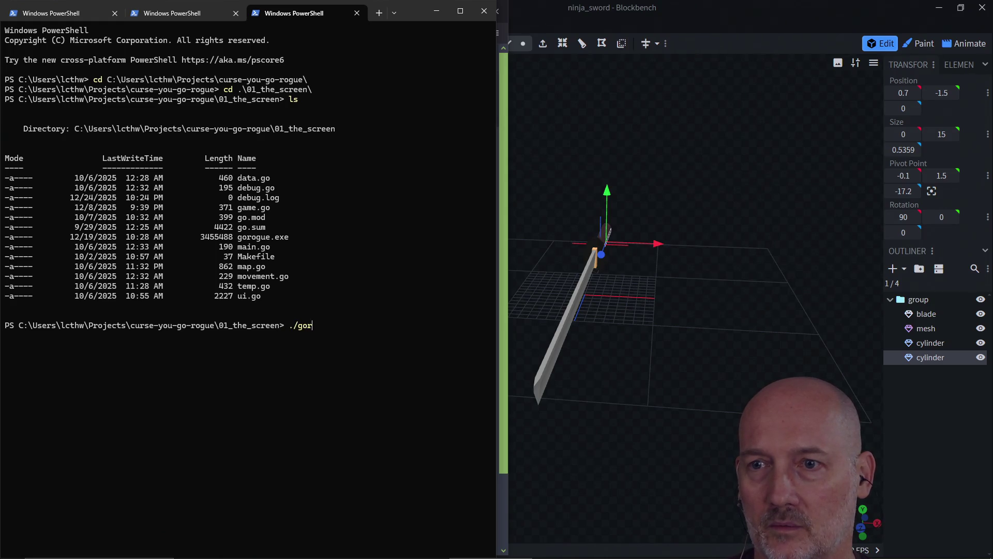
key("Tab")
key("Return")
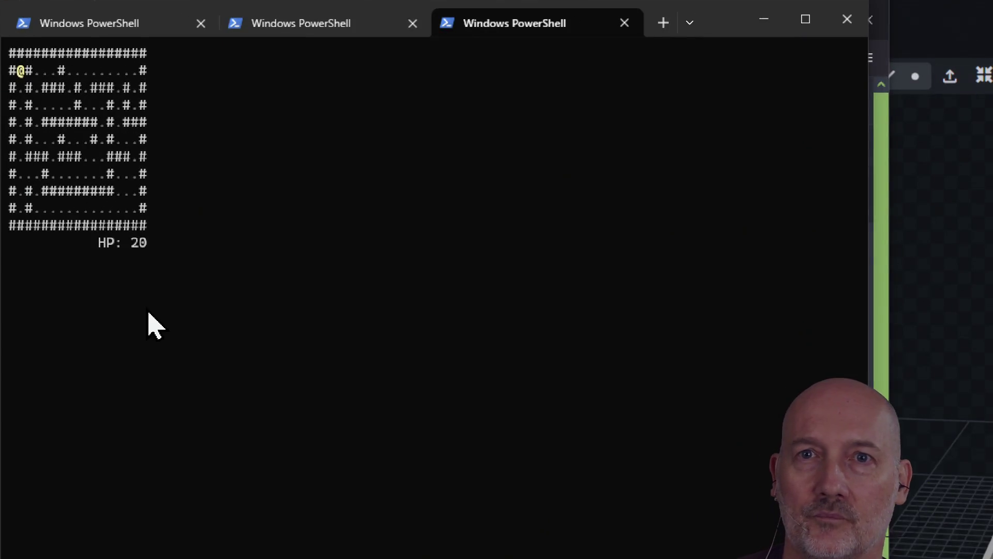
key("Down")
key("Down")
key("Down")
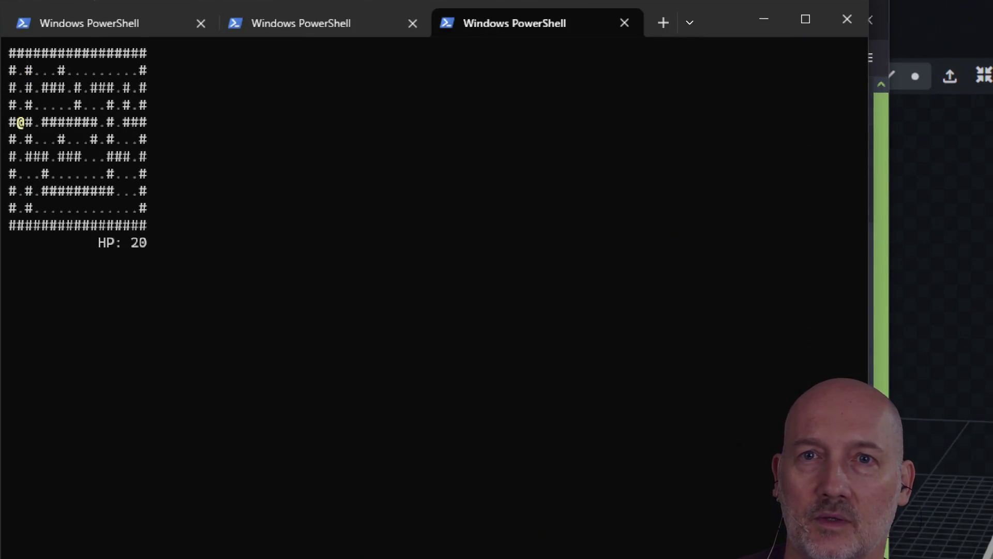
key("Down")
key("Right")
key("Right")
key("Down")
key("Down")
key("Right")
key("Right")
key("Right")
key("q")
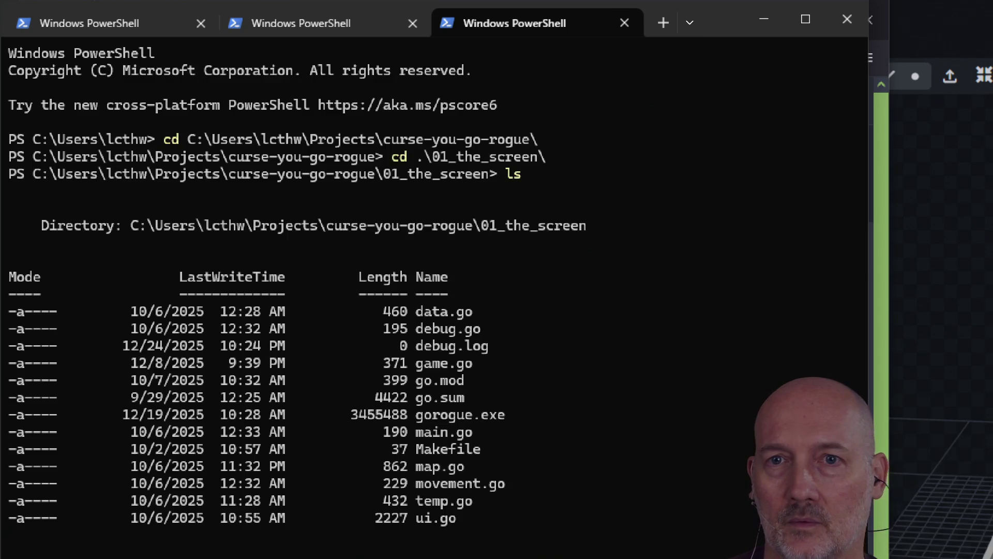
Step: Move into 02_mazes_and_enemies and rerun the game, walking the @ through the maze
type("cd ../")
key("Tab")
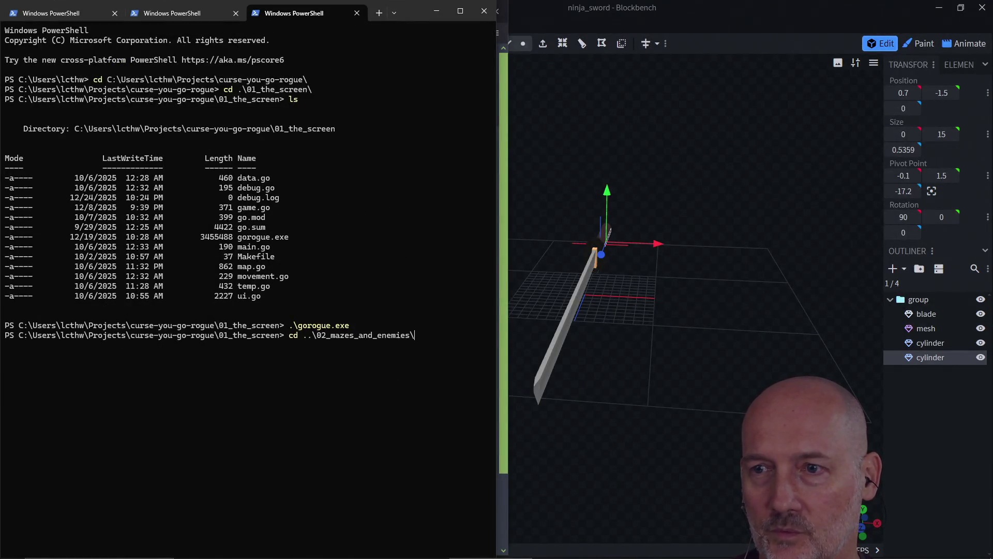
key("Return")
key("Up")
key("Up")
key("Return")
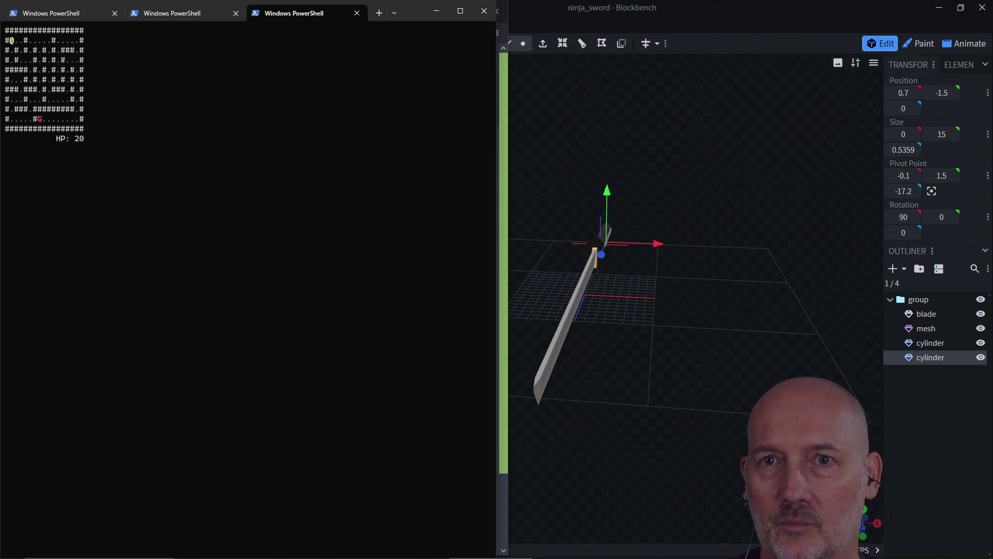
key("Right")
key("Right")
key("Down")
key("Down")
key("Right")
key("Right")
key("Up")
key("Up")
key("Right")
key("Right")
key("Down")
key("Down")
key("Down")
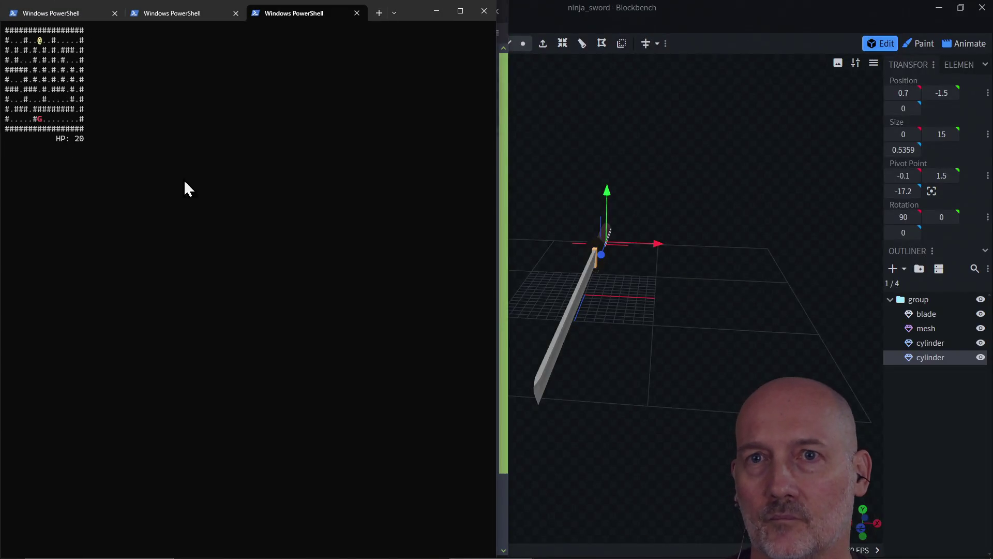
Step: Quit the game, change into 05_Bigger, and try running .\go.mod
type("q")
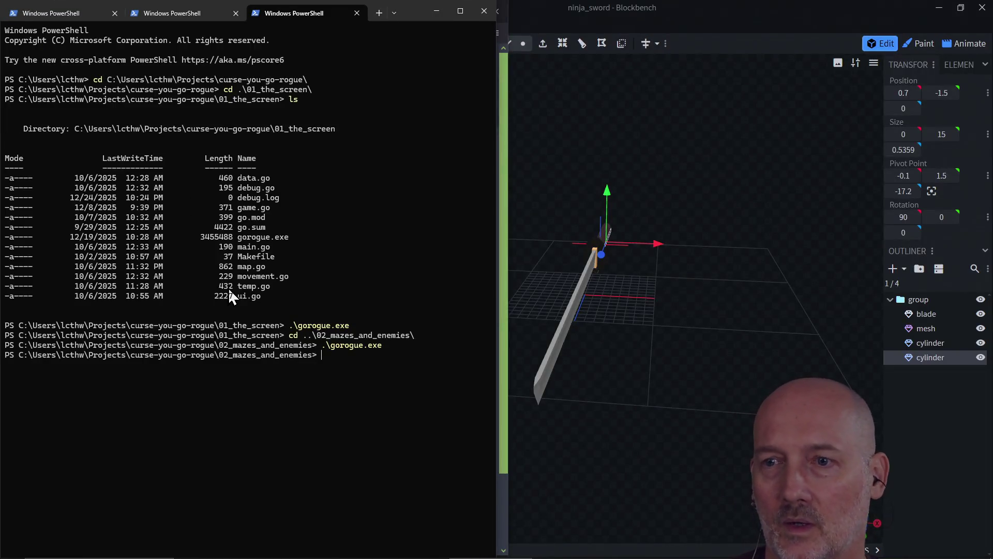
type("cd ..\\05_Bigger\\")
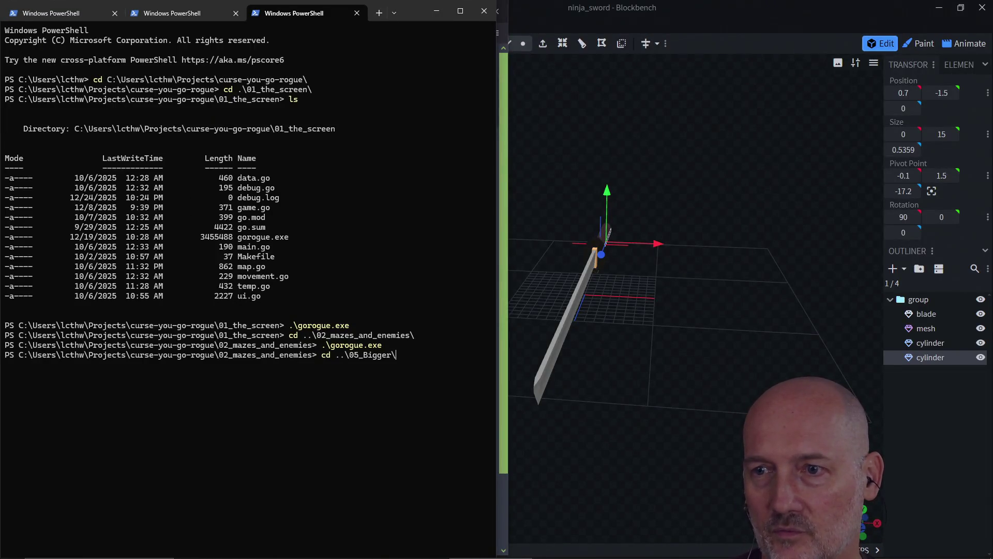
key("Return")
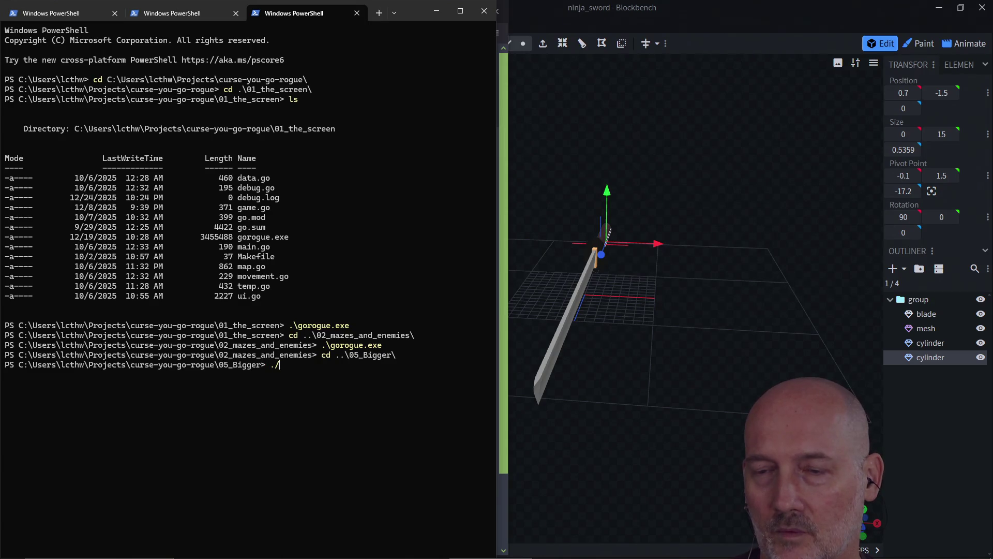
type("\\go.mod")
key("Return")
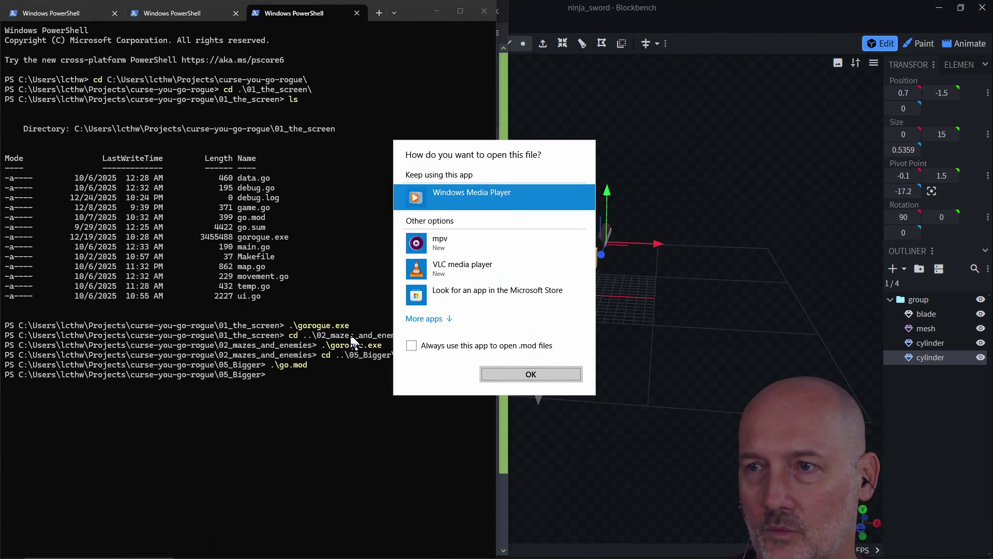
Step: Dismiss the open-with dialog, launch gorogue, and move down to attack a goblin
left_click(344, 415)
type("./go")
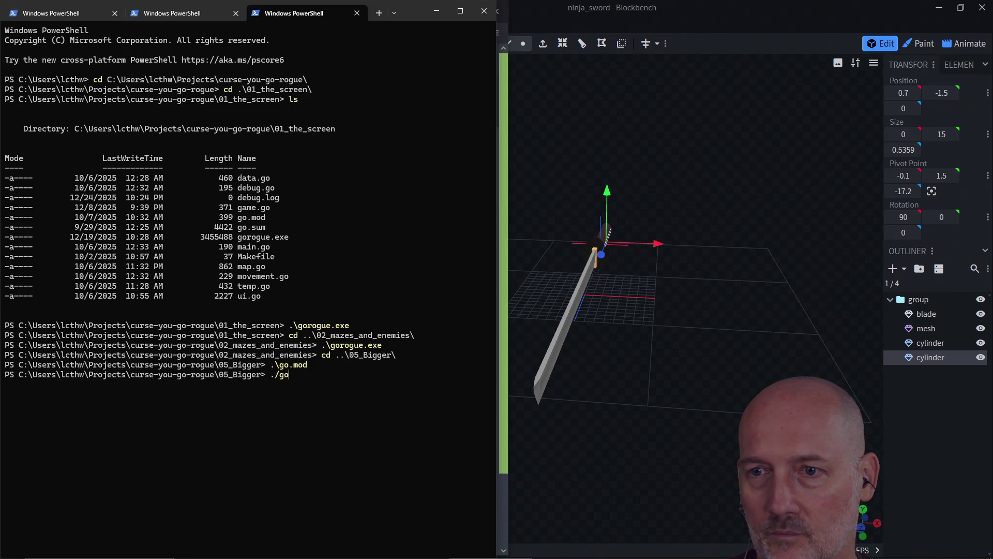
key("Return")
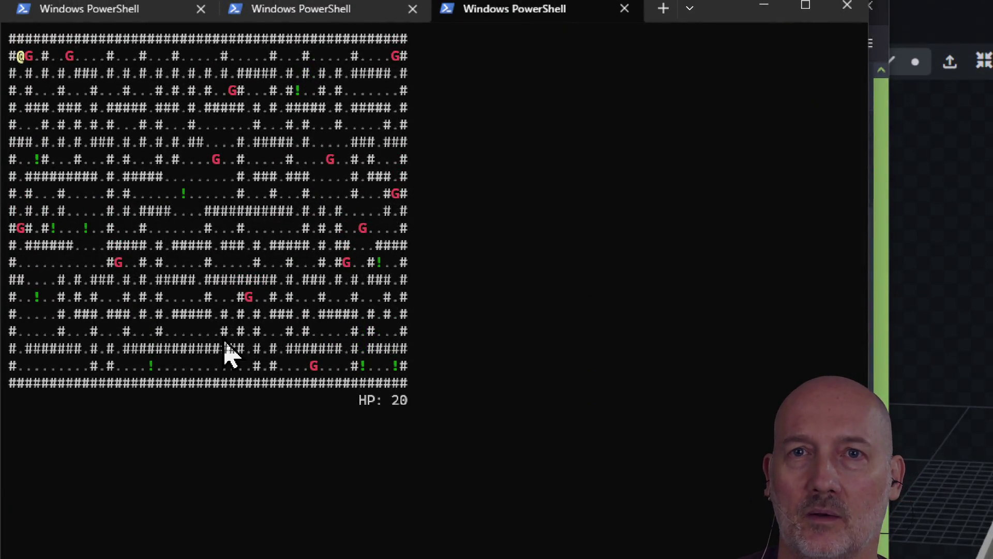
key("Down")
key("Down")
key("Down")
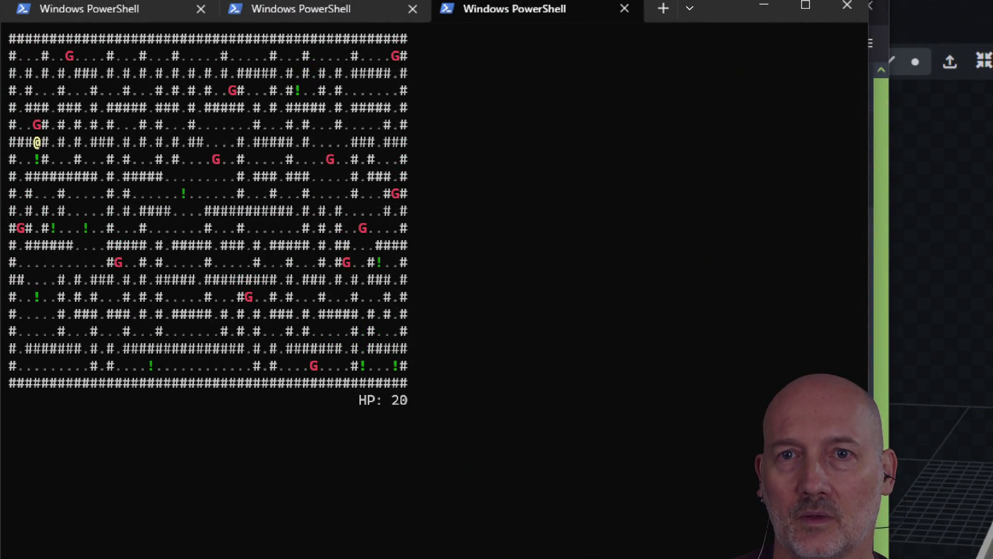
key("Down")
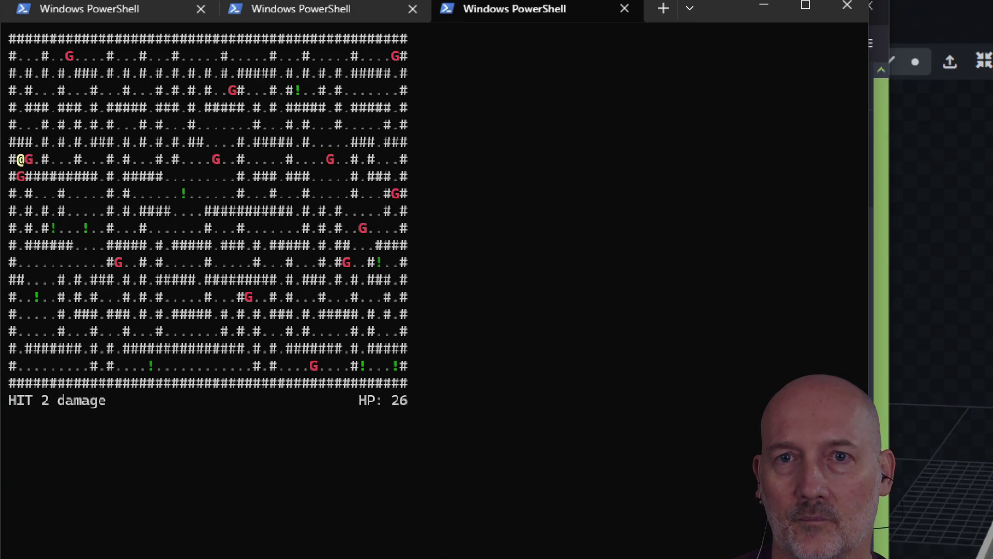
key("Down")
key("Down")
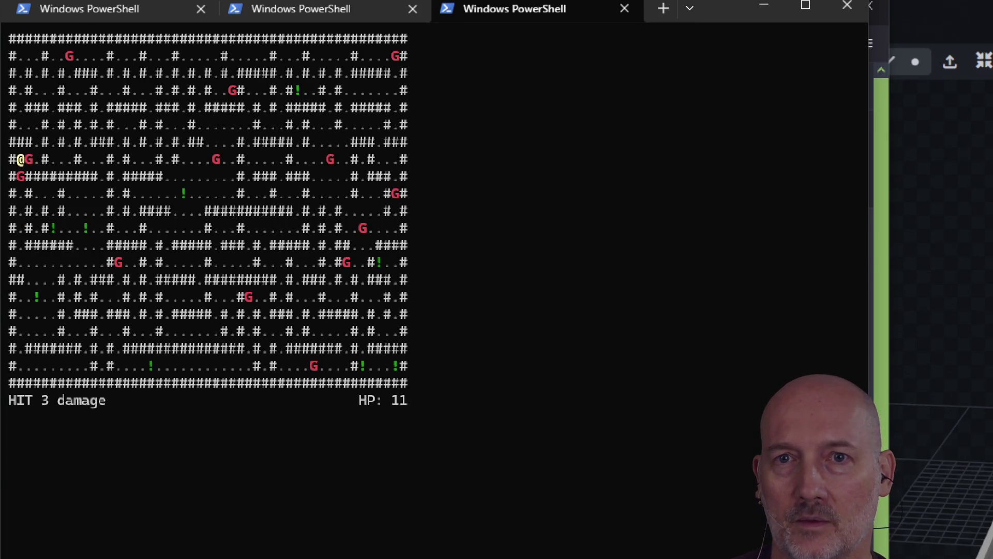
key("Down")
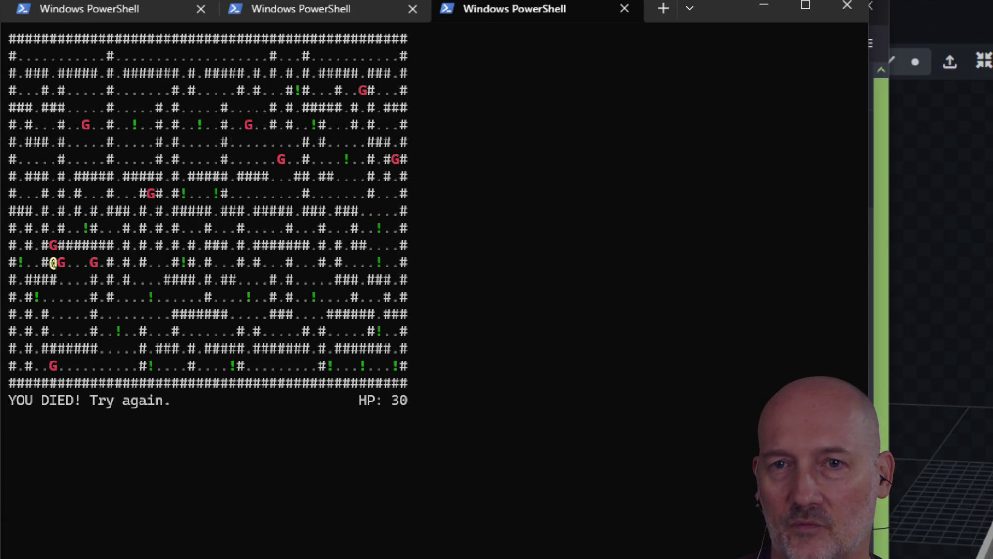
Step: Fight the goblins in the next maze until the player dies, then quit
key("Right")
key("Right")
key("Right")
key("Right")
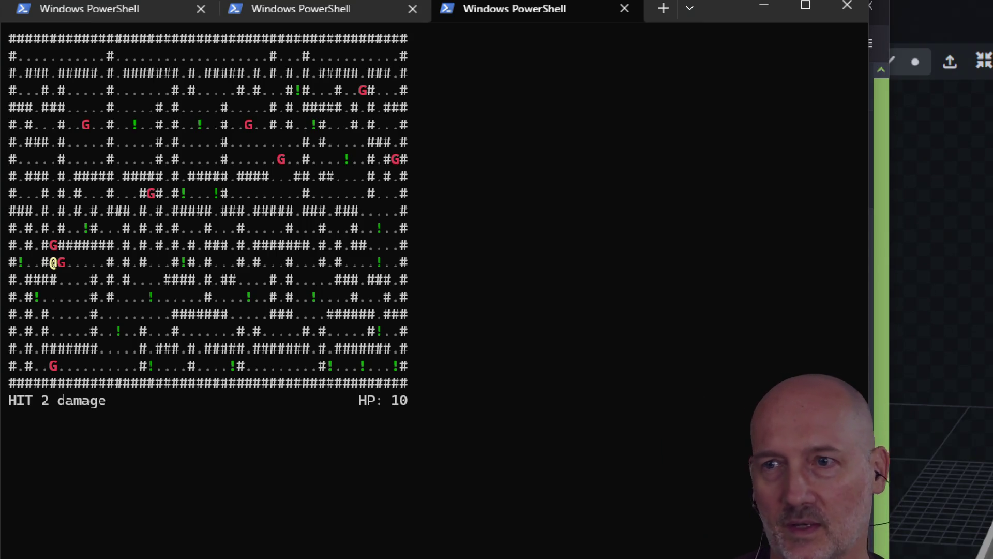
key("Right")
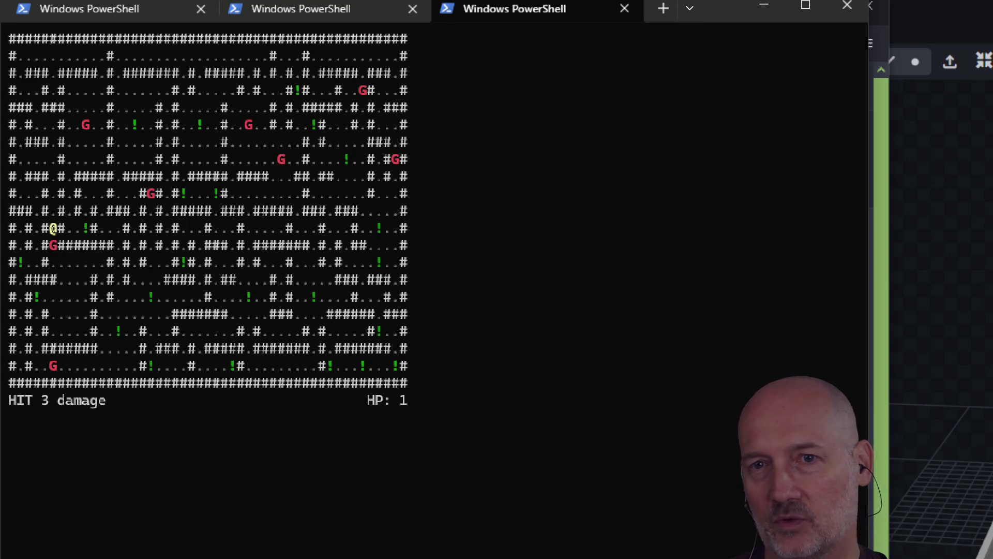
key("Down")
key("Down")
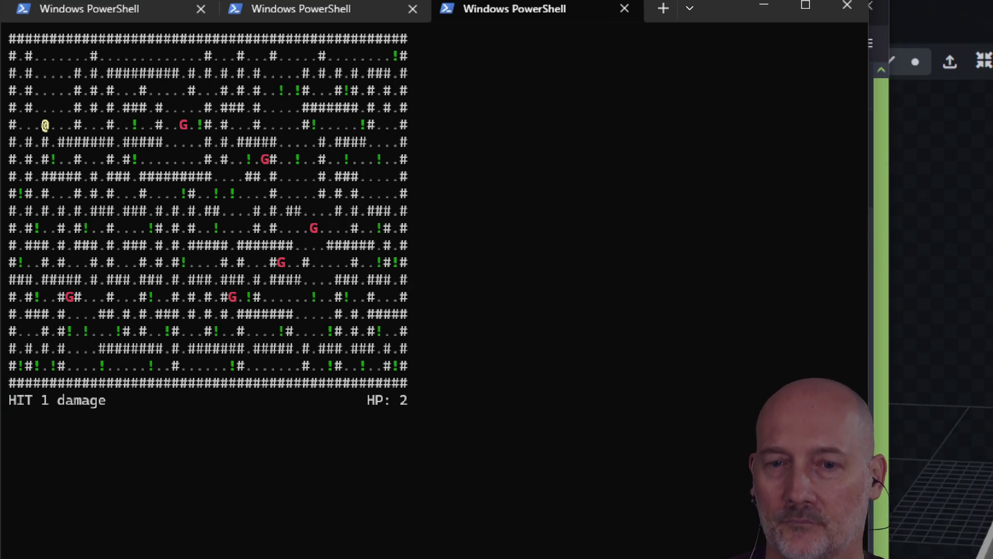
key("q")
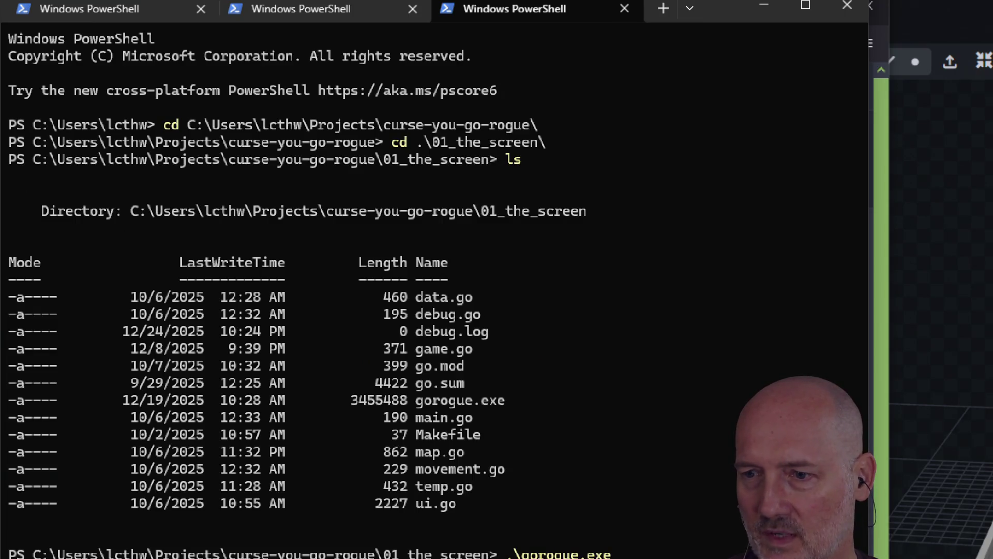
Step: Clear the terminal and switch back to Firefox
scroll(316, 499, "down", 2)
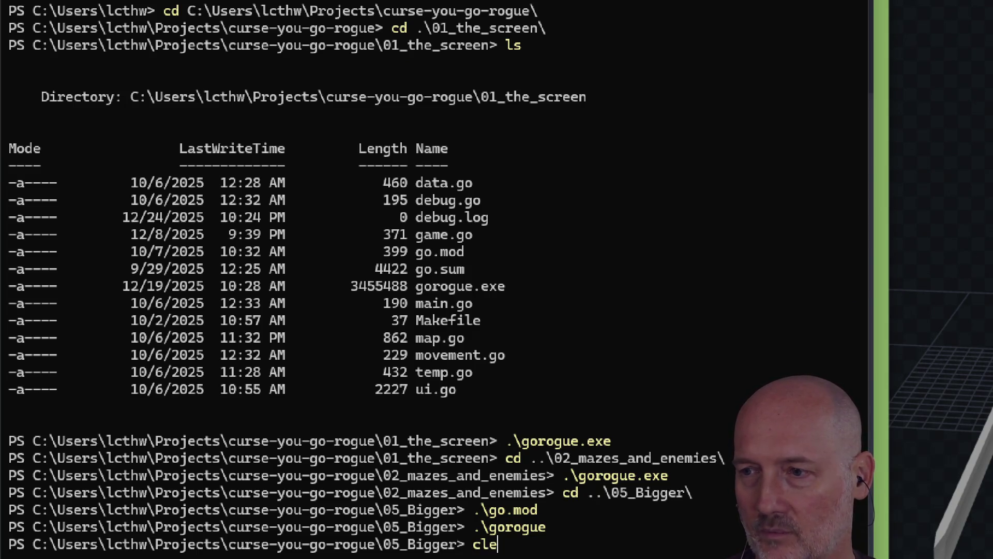
type("ar")
key("Return")
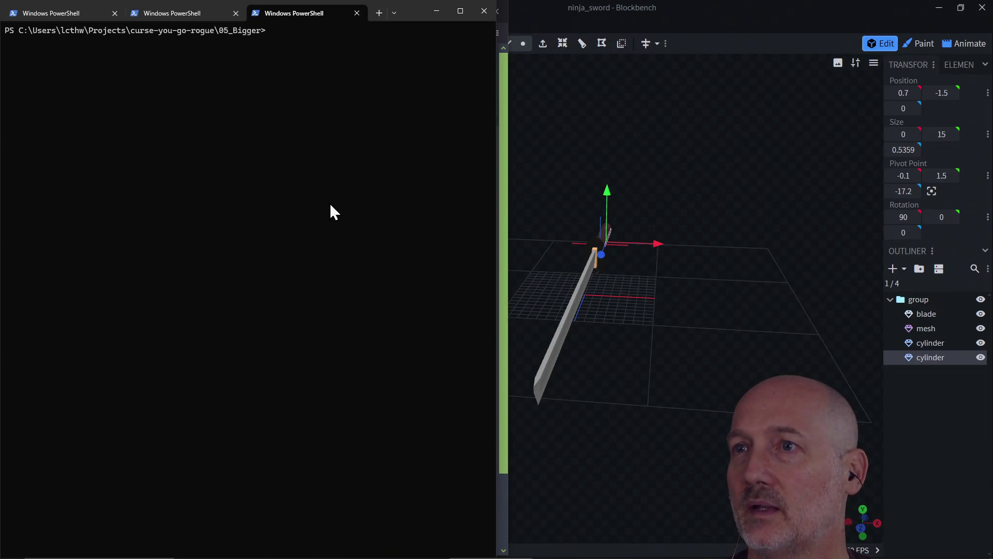
key("alt+Tab")
key("alt+Tab")
key("alt+Tab")
key("alt+Tab")
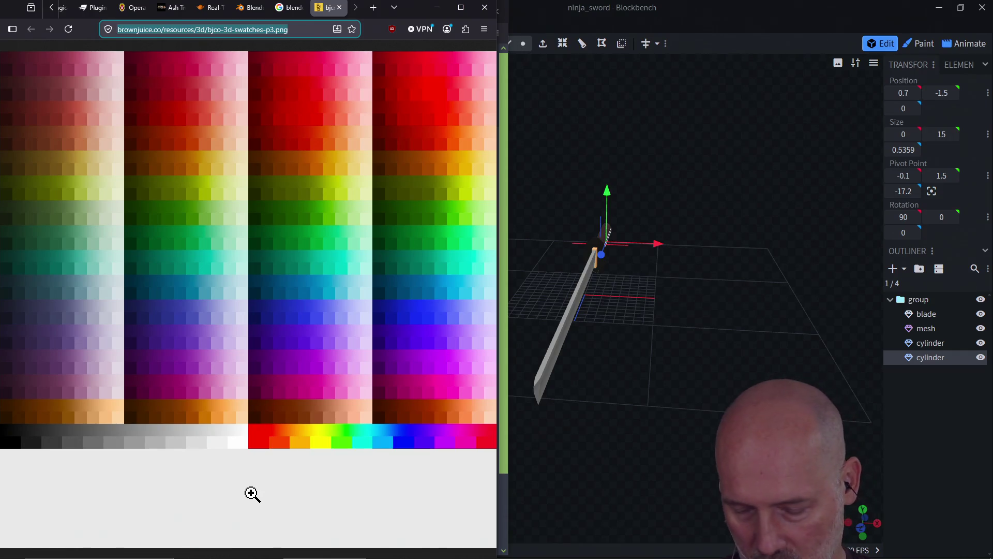
Step: In a new tab, load learncodethehardway.com/courses/learn-go-the-hard-way/
key("ctrl+t")
type("lear")
key("Right")
type("cour")
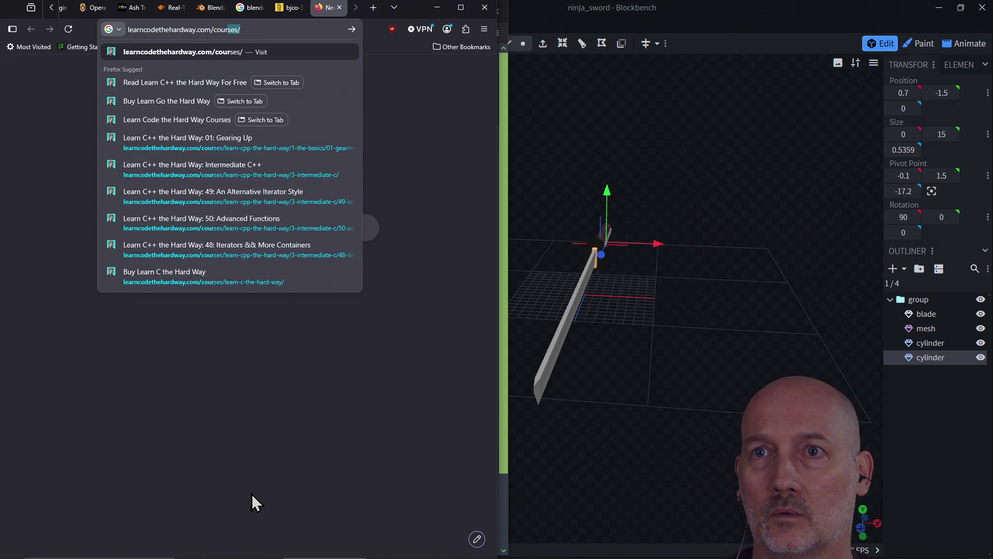
type("ses/learn-cpp-the-hard-way")
key("Right")
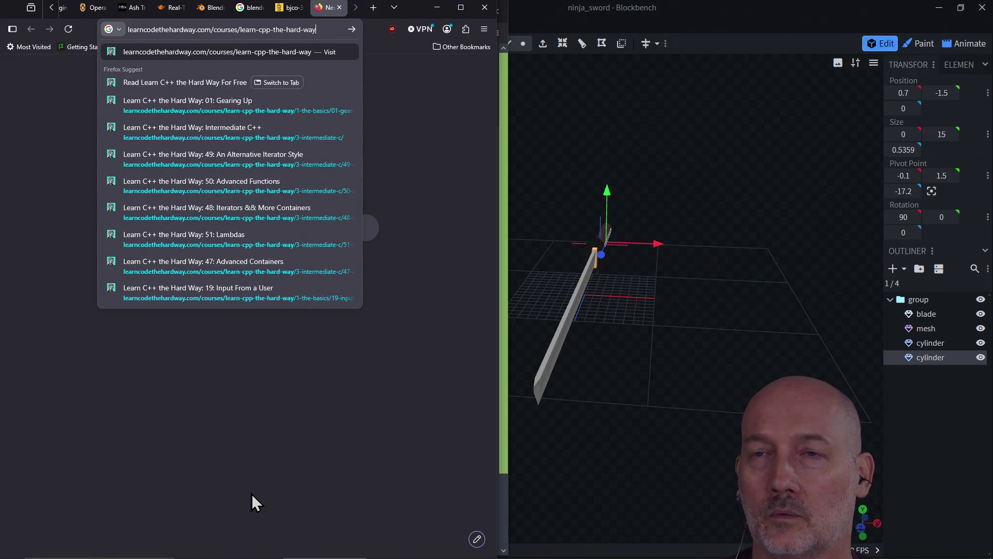
key("BackSpace")
key("BackSpace")
key("BackSpace")
type("go")
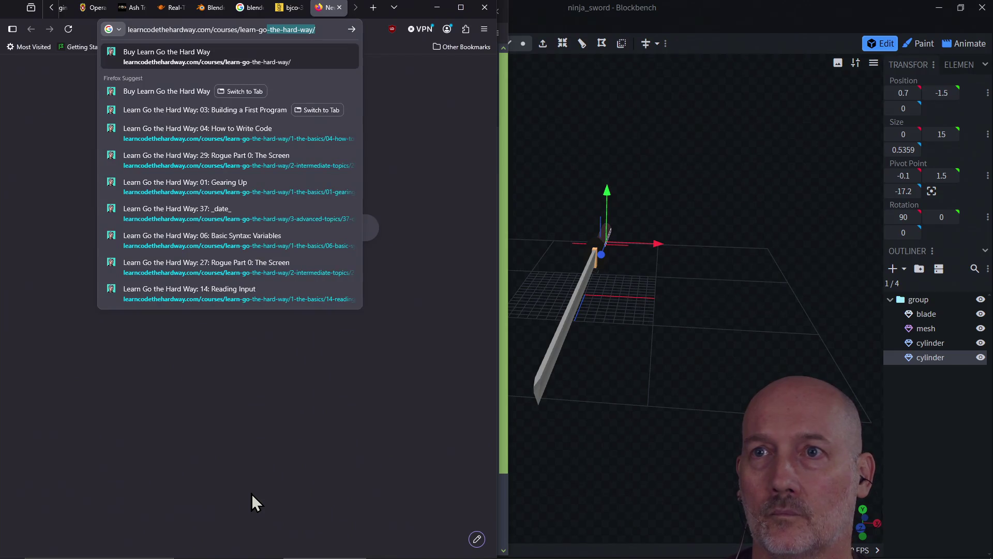
key("Return")
Step: Scroll to the Rogue lessons and open '29: Rogue Part 0: The Screen'
scroll(271, 261, "down", 15)
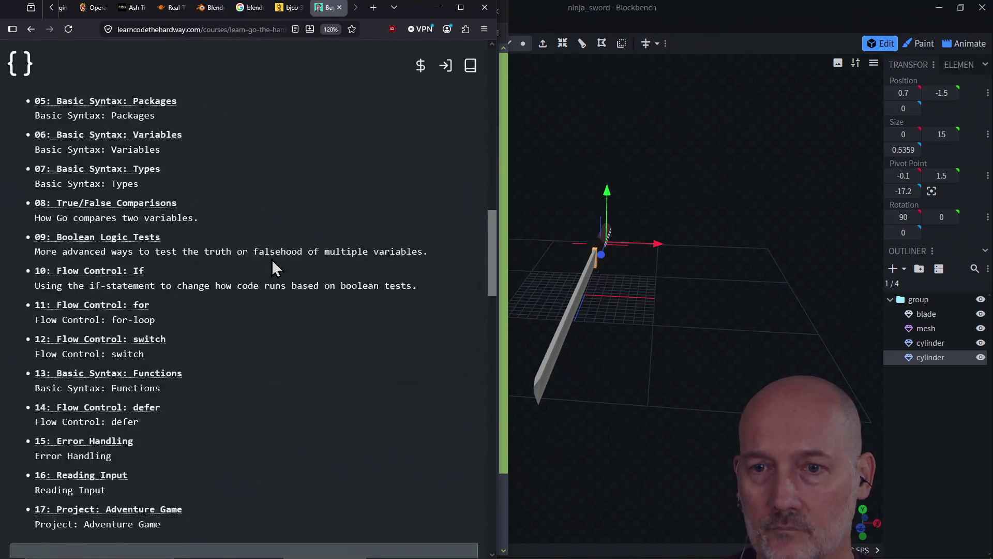
scroll(272, 259, "down", 8)
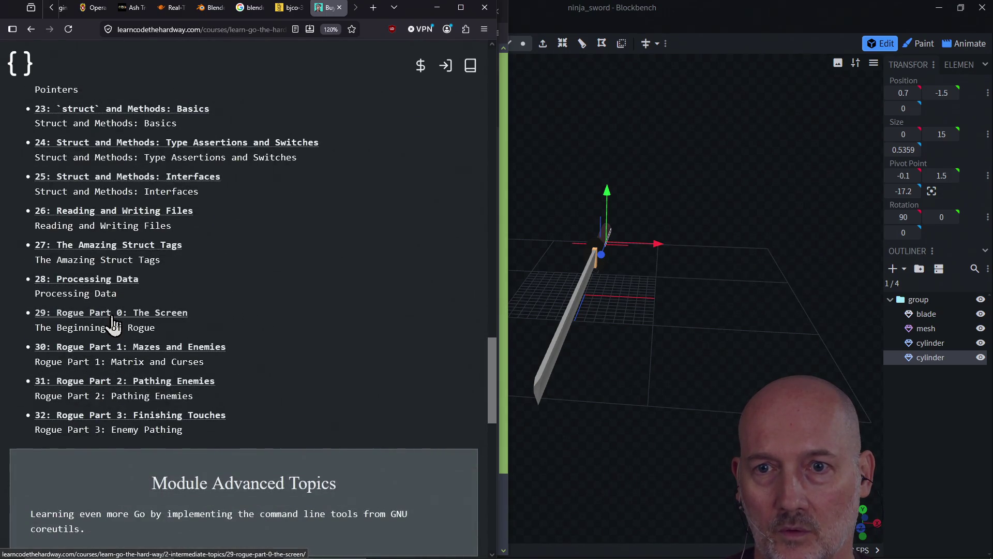
left_click(112, 318)
Step: Scroll down through the lesson page and back up to its top
scroll(270, 265, "down", 15)
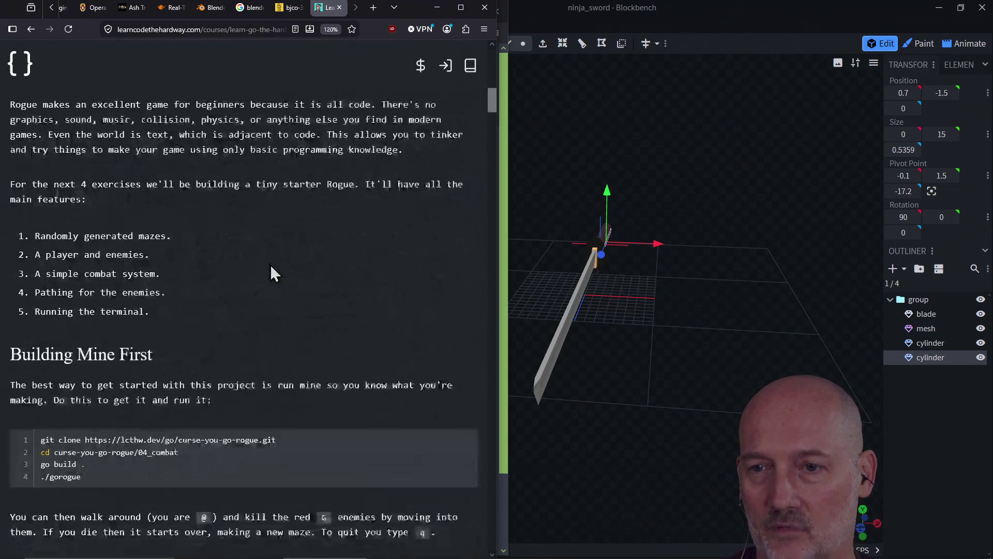
scroll(270, 265, "down", 20)
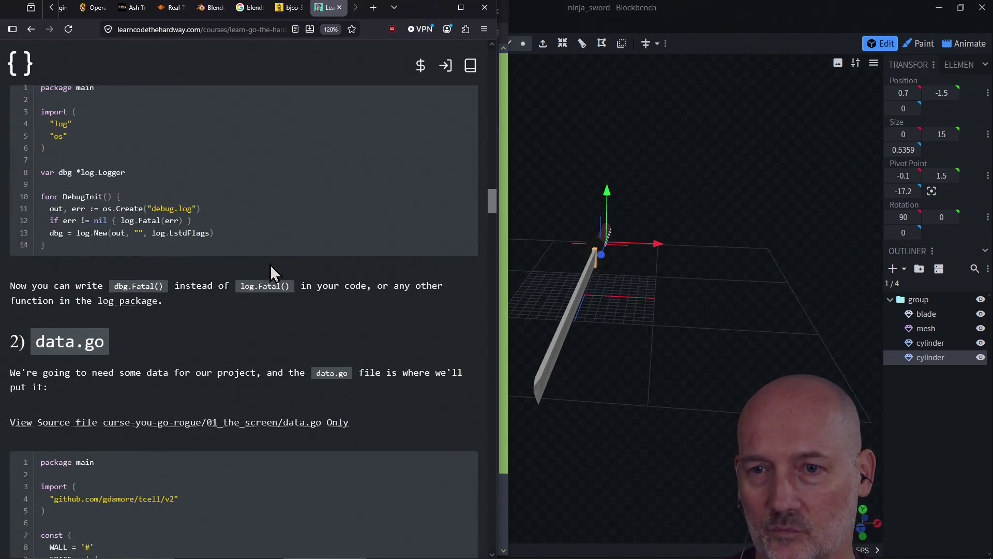
scroll(269, 263, "down", 20)
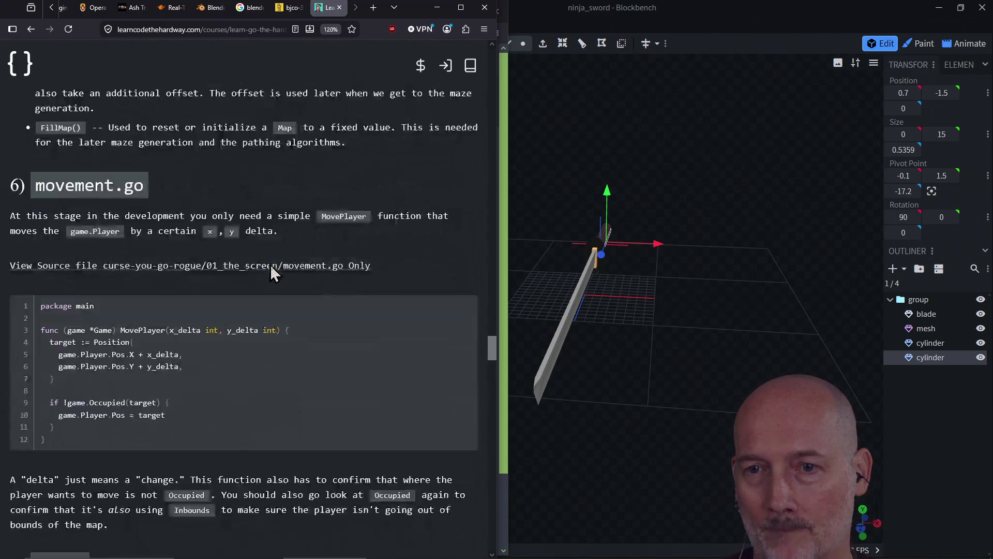
scroll(270, 262, "down", 20)
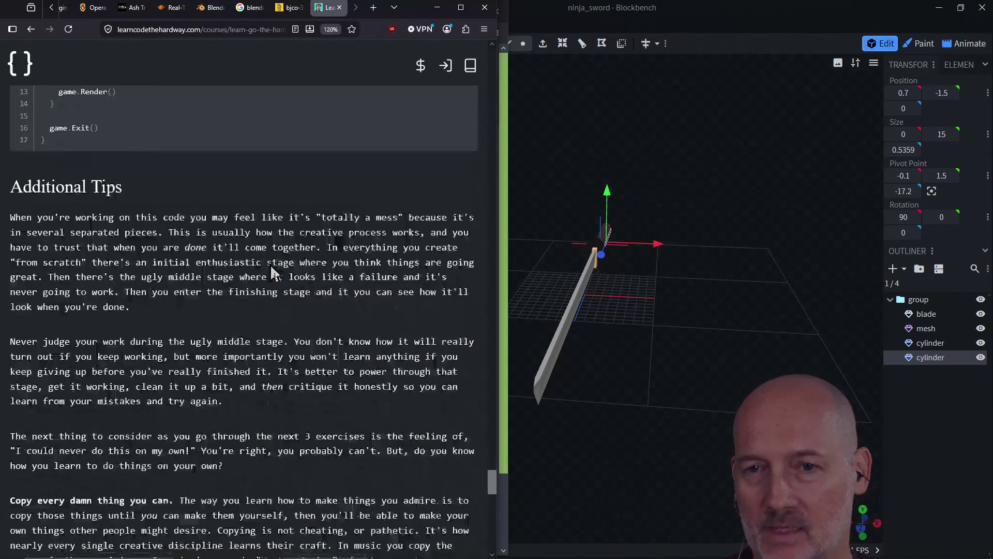
scroll(270, 265, "down", 5)
scroll(270, 265, "up", 20)
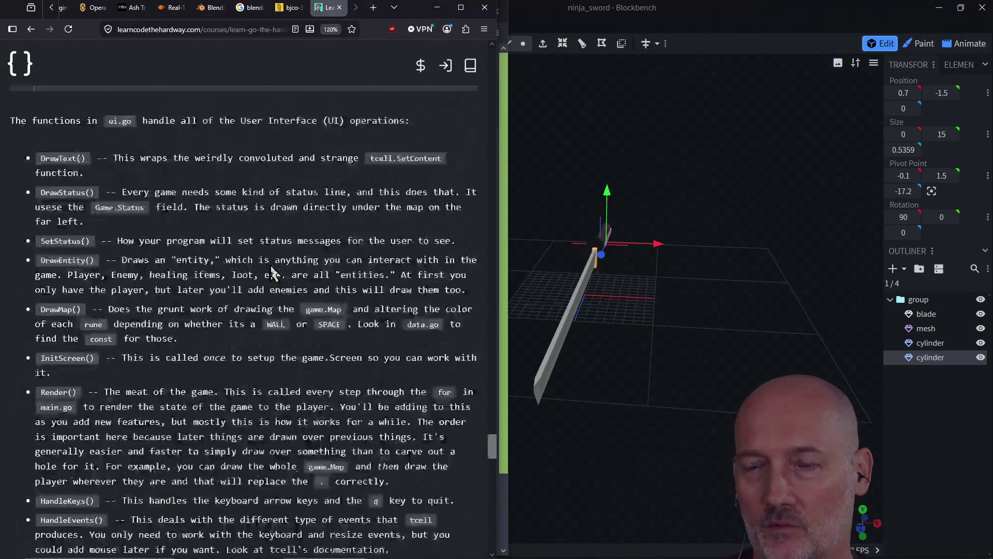
scroll(270, 263, "up", 15)
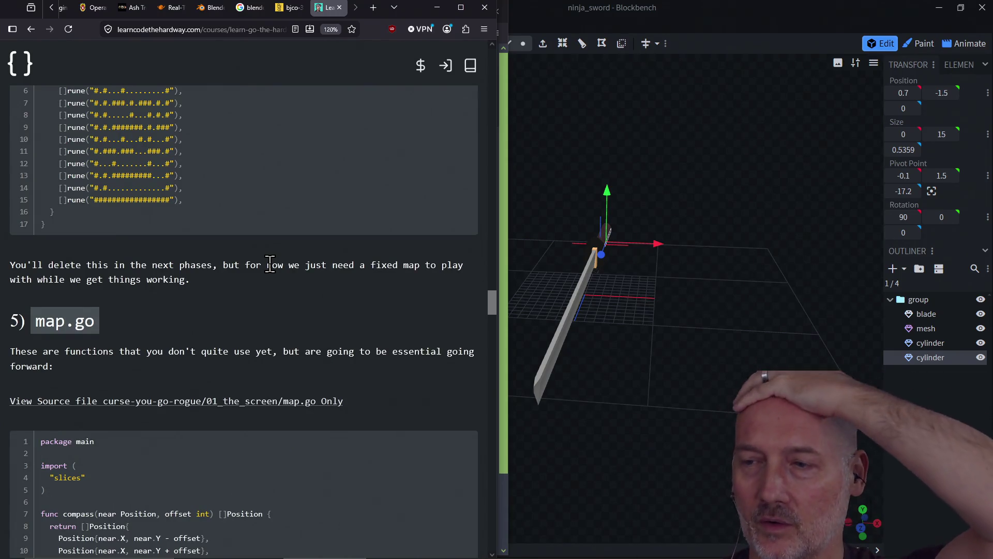
scroll(270, 263, "up", 10)
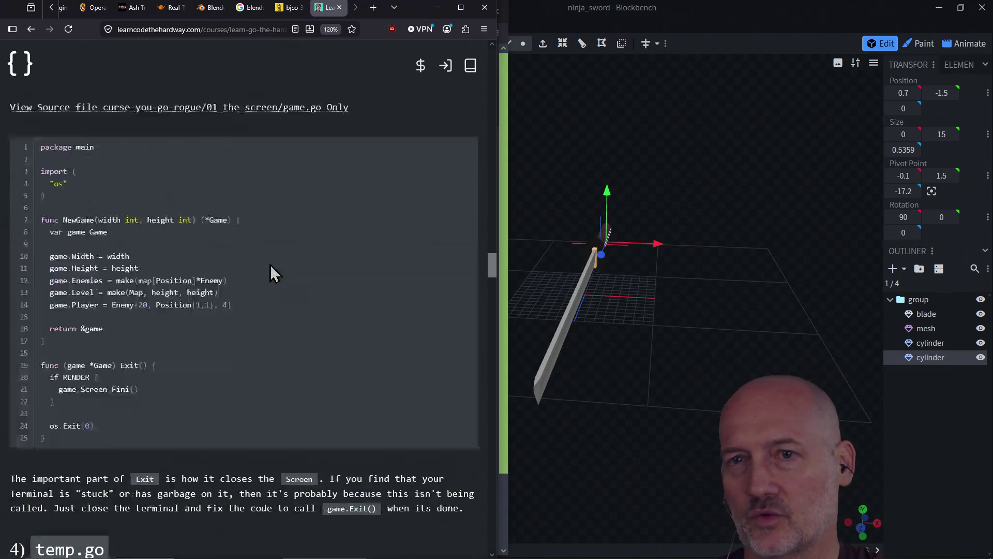
scroll(270, 263, "up", 15)
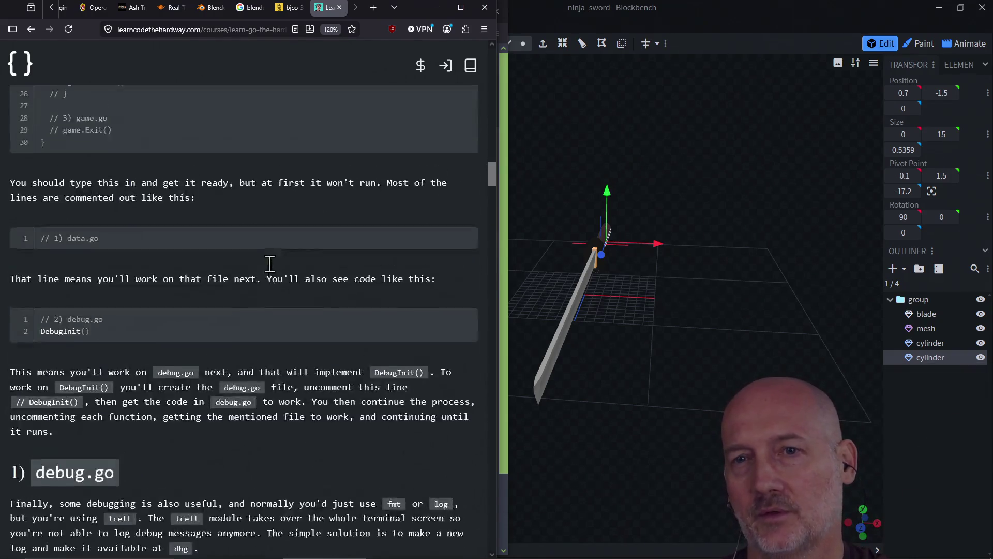
scroll(270, 265, "up", 20)
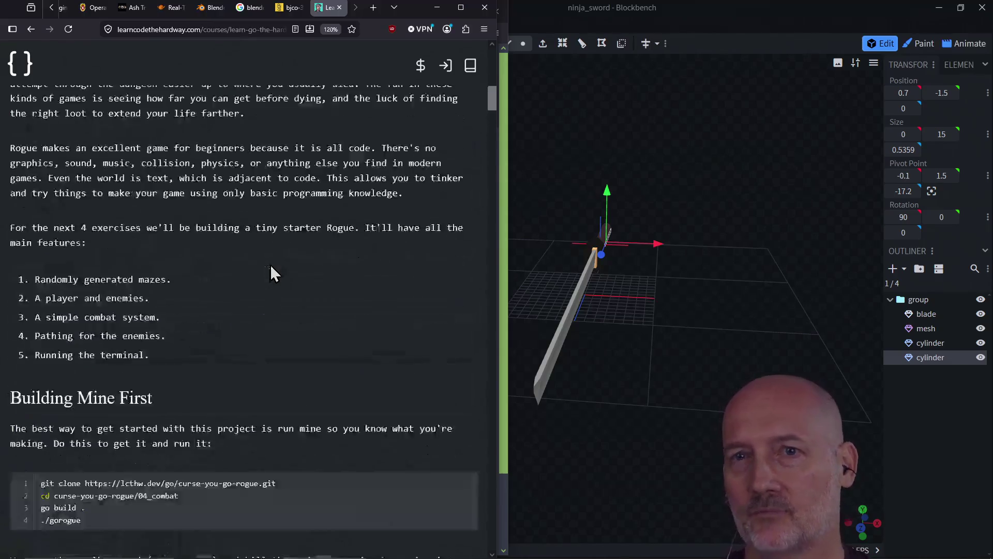
Step: Return to the course index and open lesson '32: Rogue Part 3: Finishing Touches'
scroll(270, 264, "down", 15)
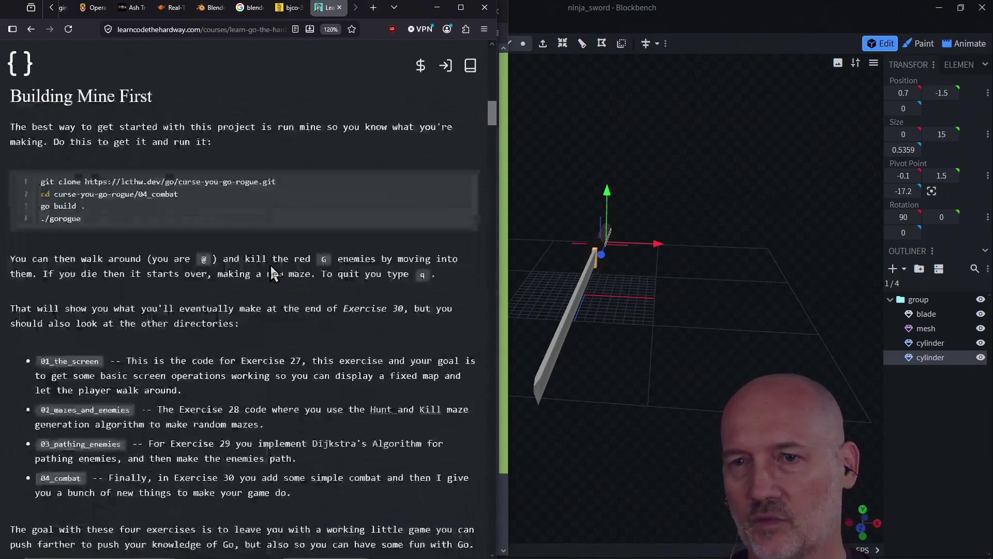
scroll(270, 266, "down", 15)
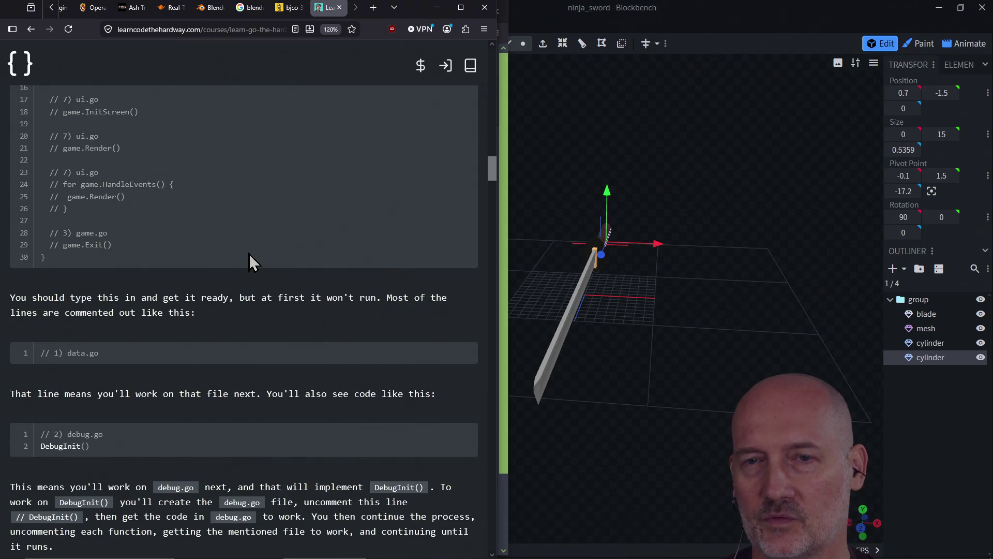
scroll(249, 262, "down", 20)
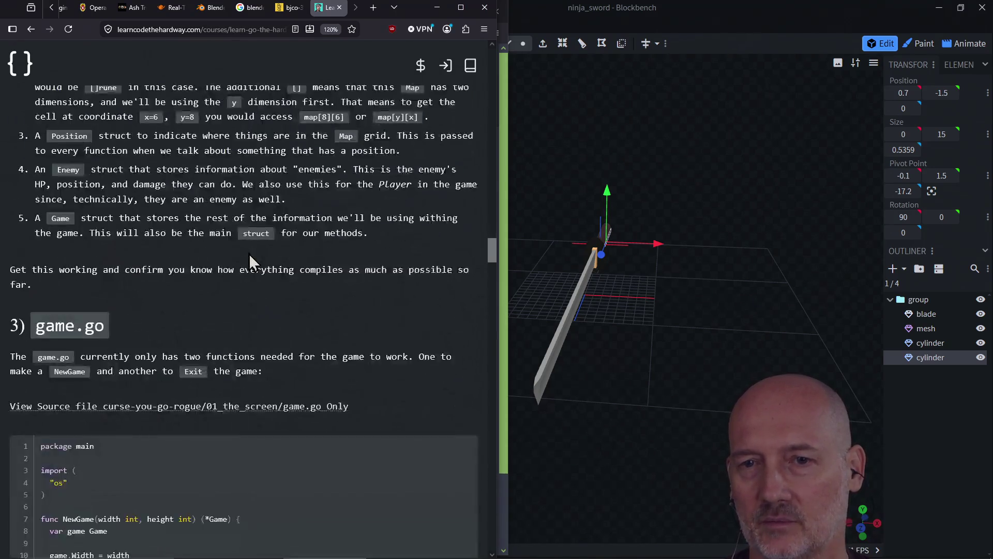
scroll(249, 254, "down", 12)
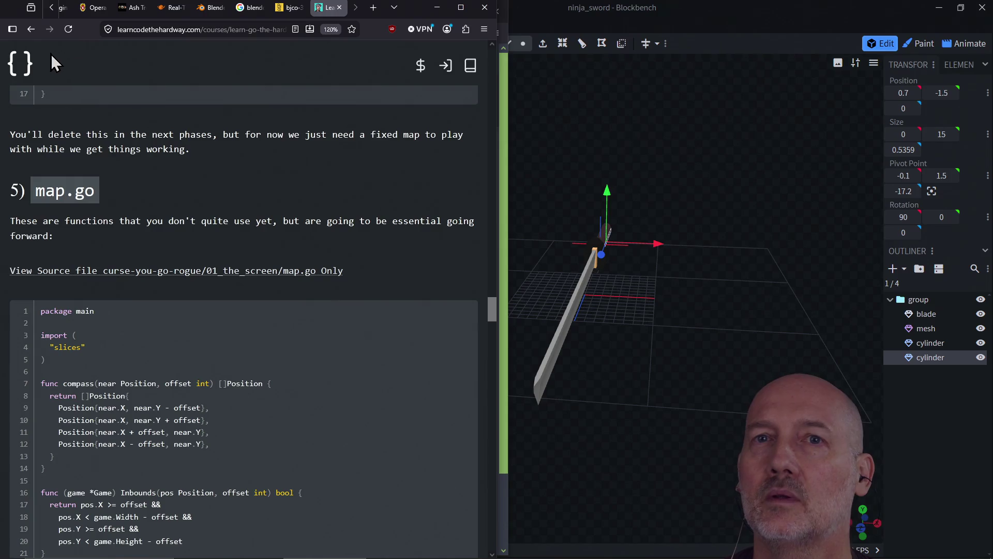
left_click(31, 29)
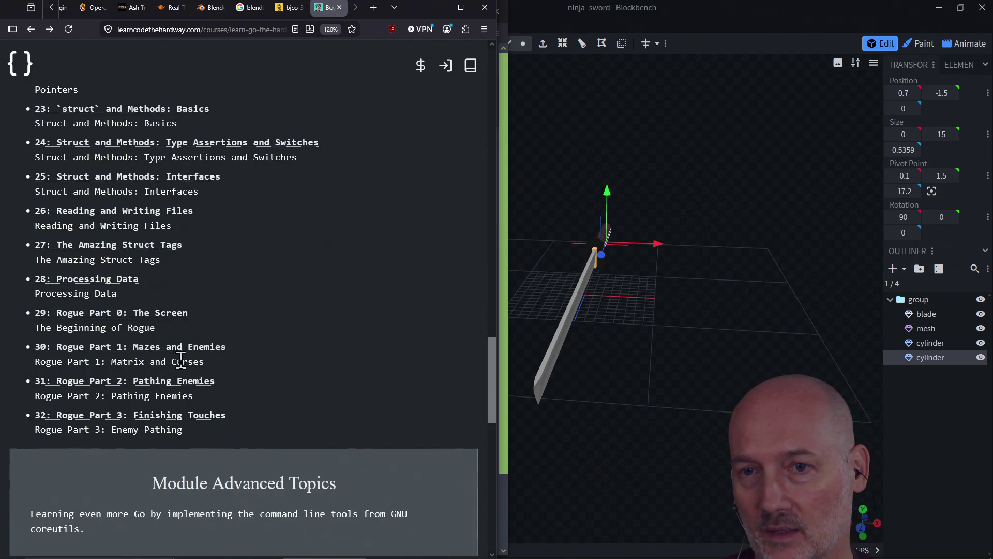
left_click(170, 423)
scroll(335, 343, "down", 8)
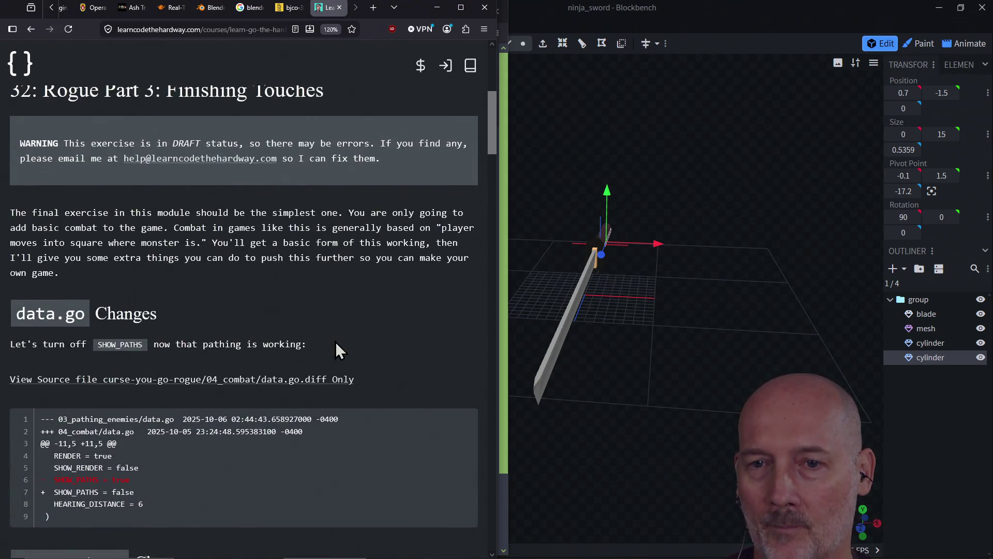
scroll(335, 342, "down", 6)
scroll(335, 343, "down", 10)
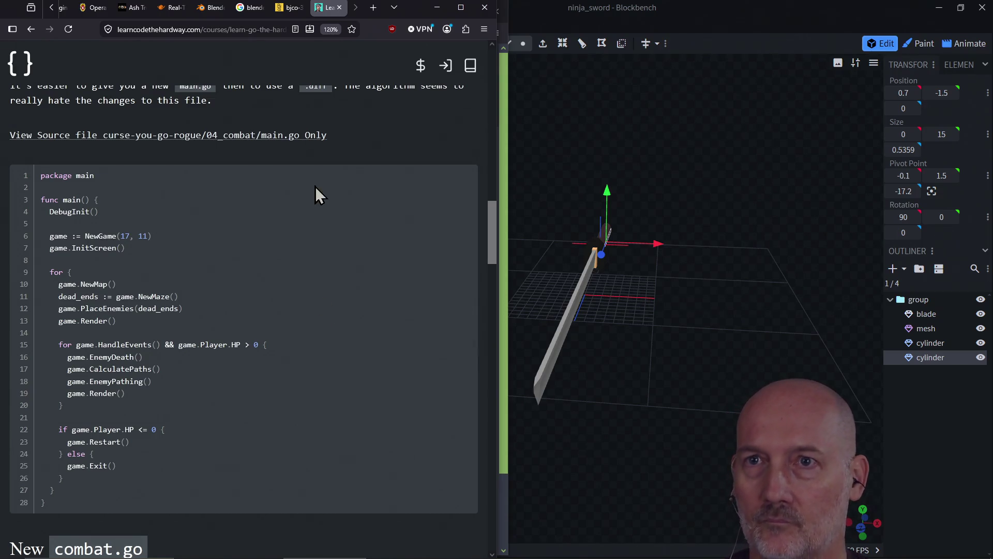
left_click(260, 29)
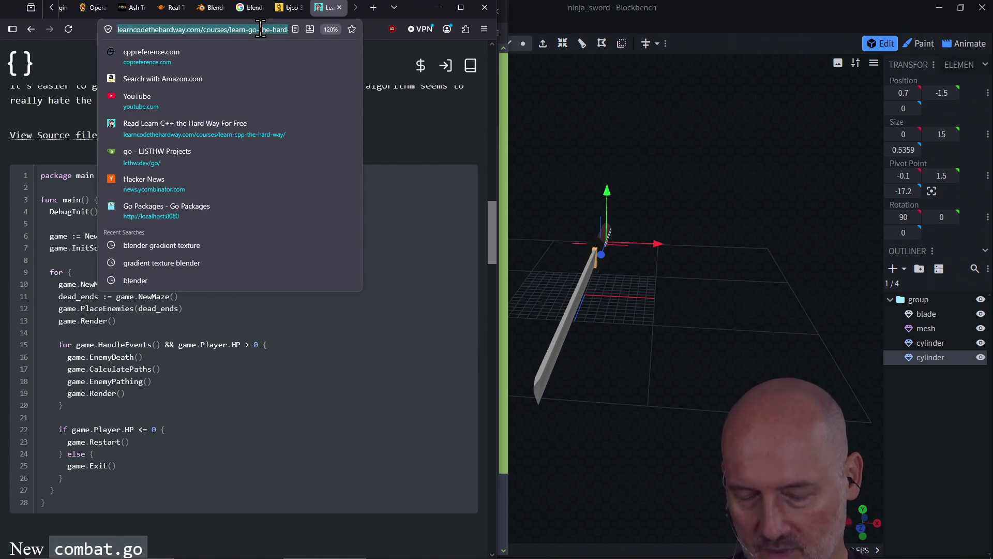
left_click(332, 231)
scroll(334, 230, "down", 10)
scroll(334, 233, "up", 5)
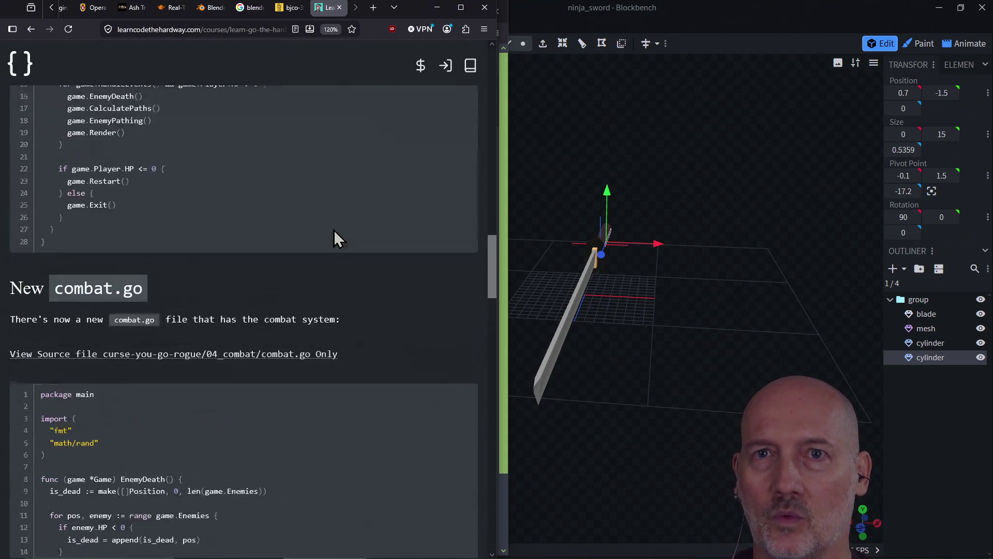
left_click(31, 29)
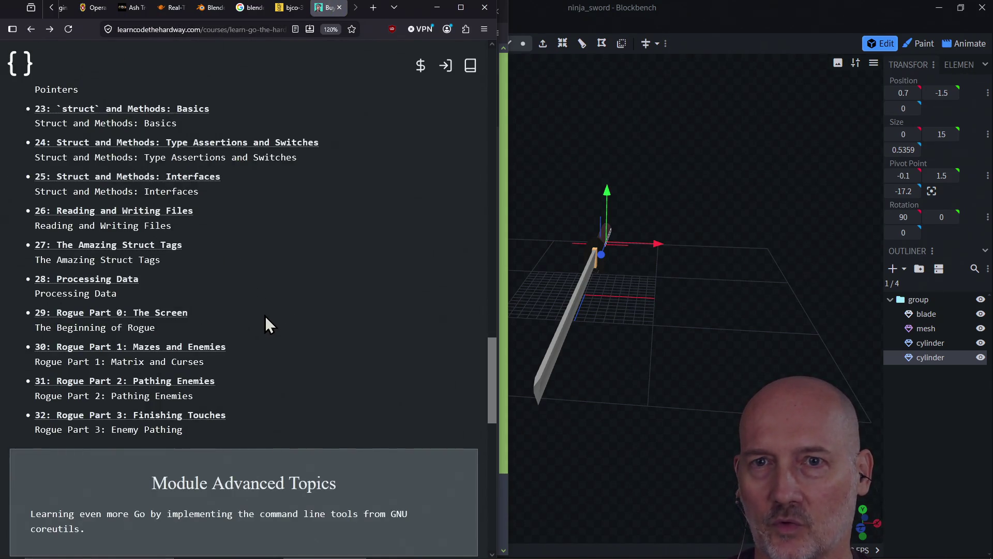
scroll(265, 317, "down", 10)
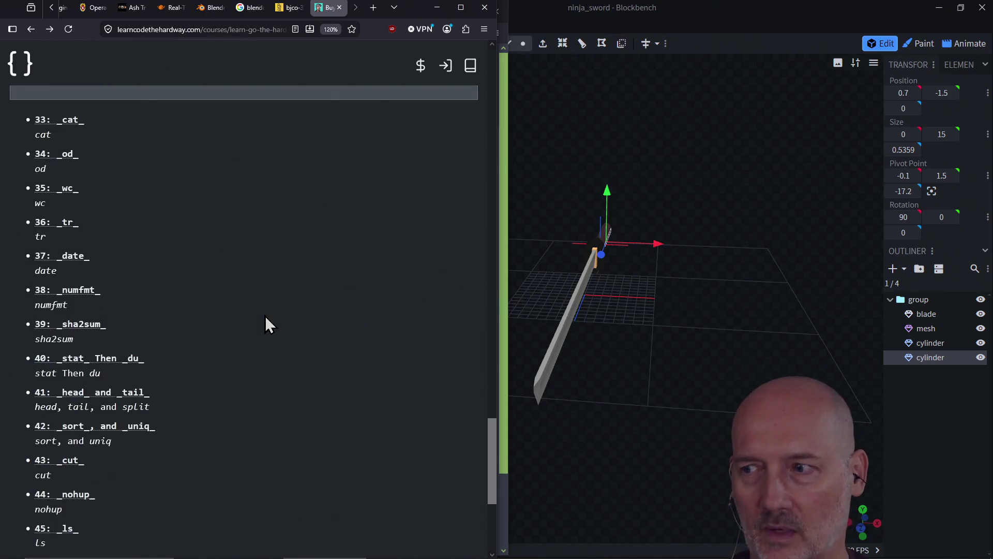
scroll(265, 324, "up", 1)
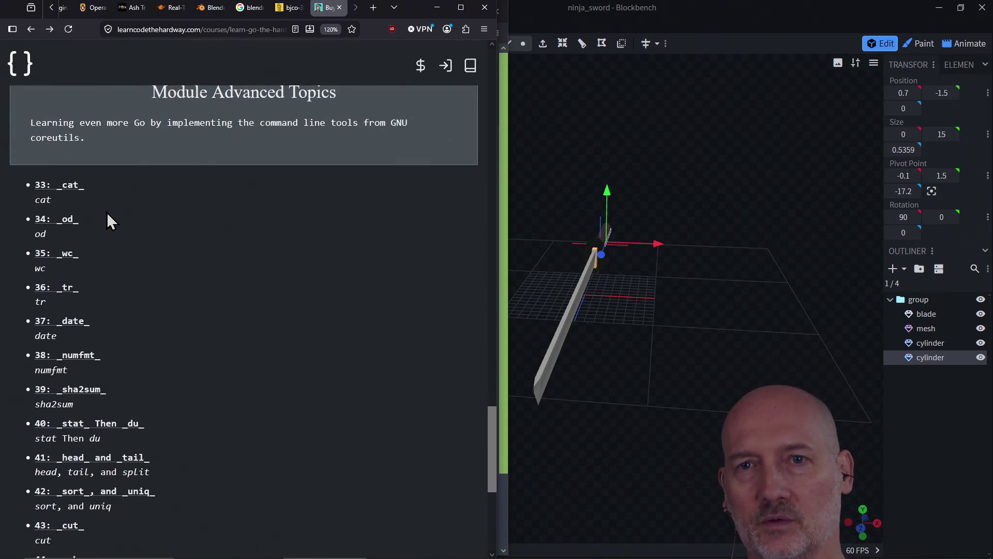
scroll(56, 409, "down", 3)
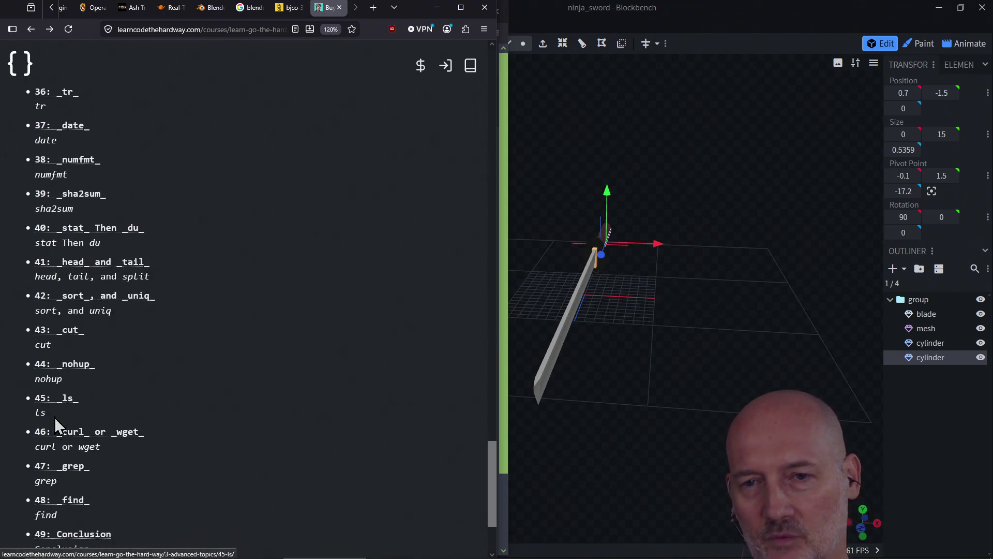
scroll(78, 476, "down", 2)
scroll(71, 416, "up", 20)
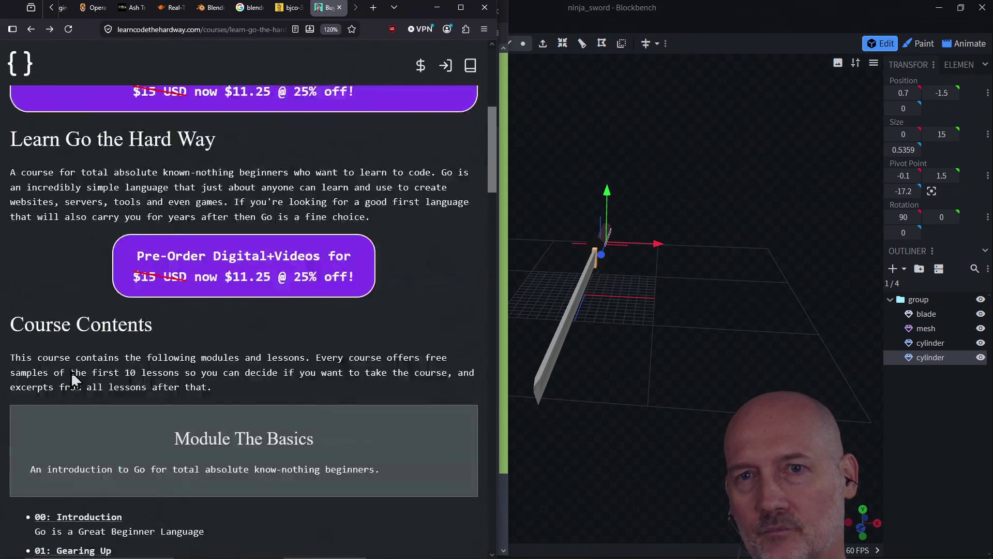
scroll(70, 370, "up", 5)
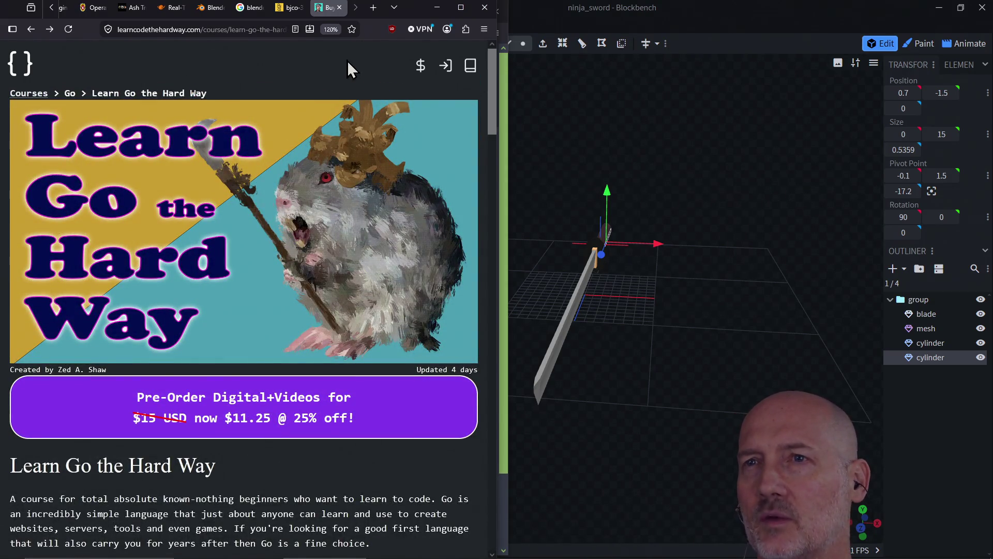
left_click(249, 30)
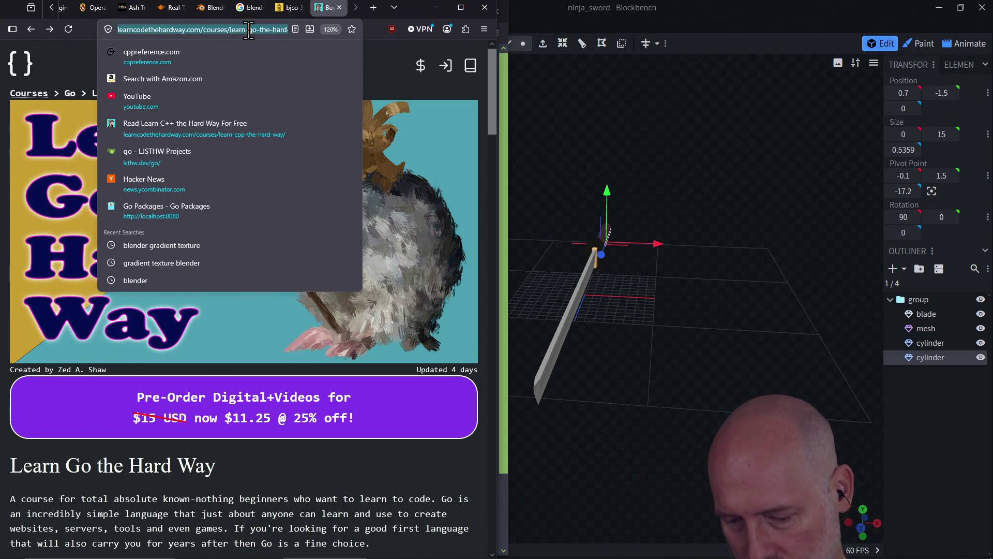
left_click(634, 452)
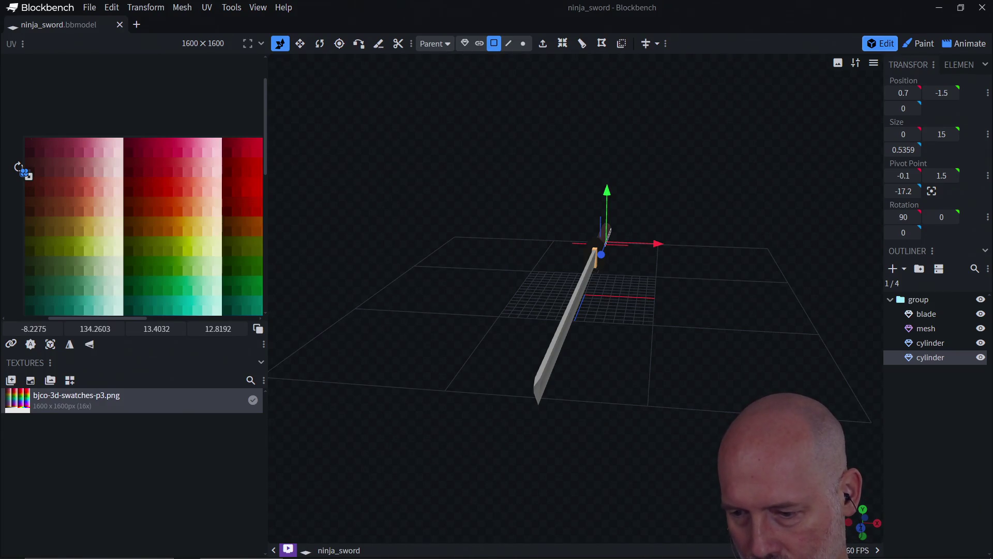
key("alt+Tab")
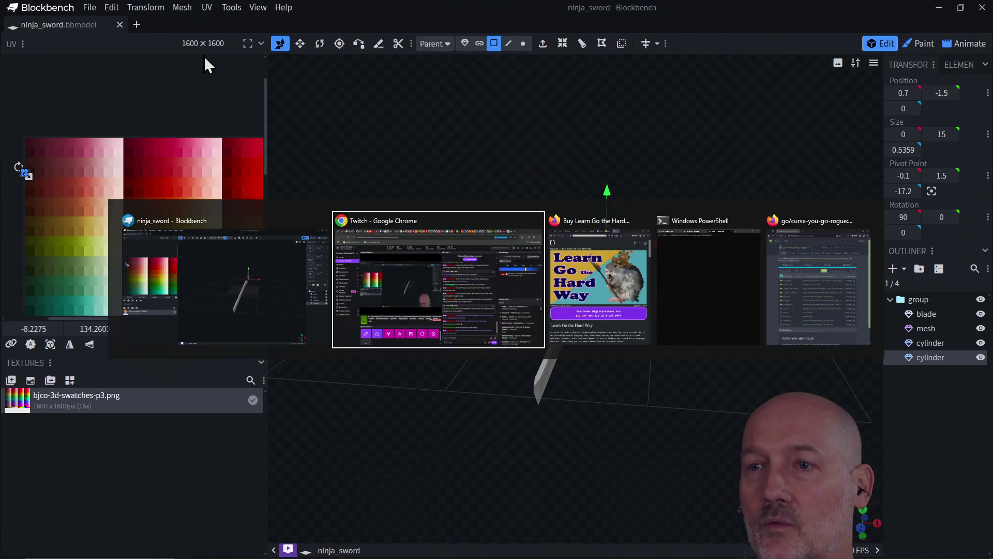
key("alt+Tab")
scroll(278, 411, "down", 4)
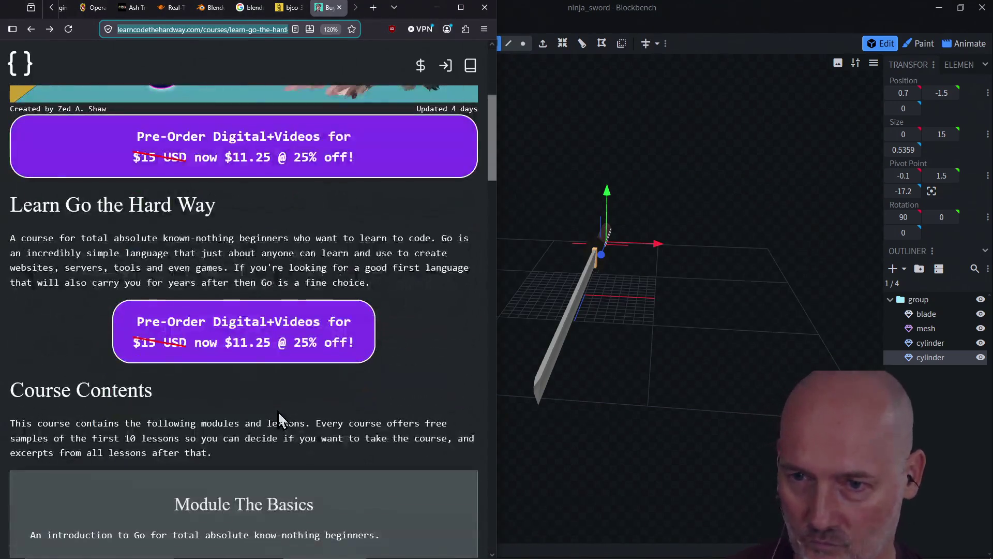
scroll(278, 411, "down", 10)
scroll(278, 411, "down", 4)
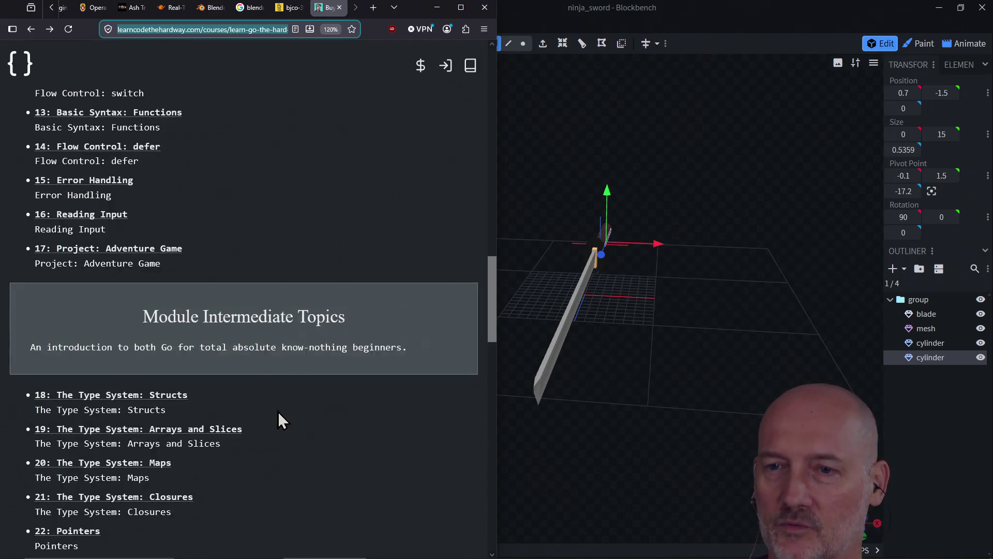
scroll(278, 411, "down", 3)
left_click(280, 472)
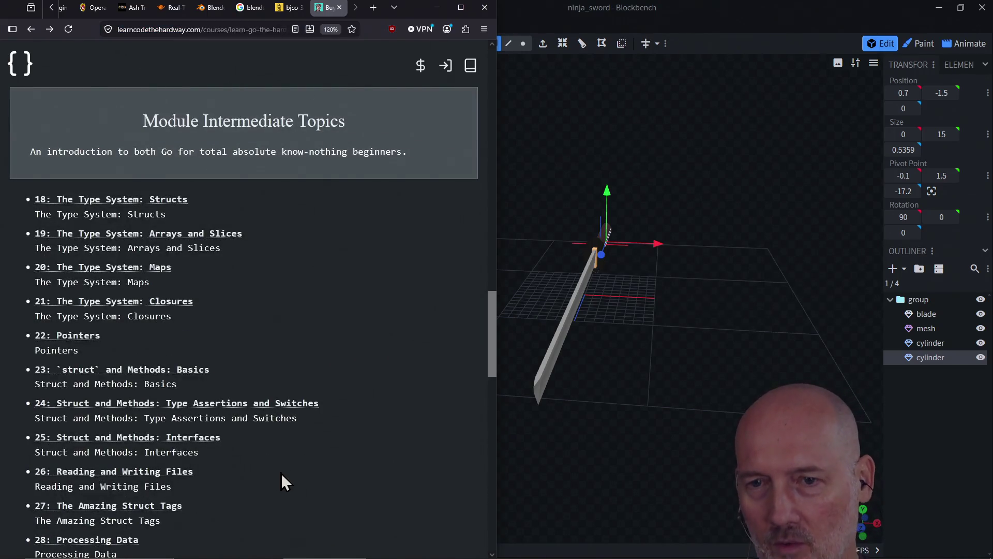
scroll(281, 473, "down", 8)
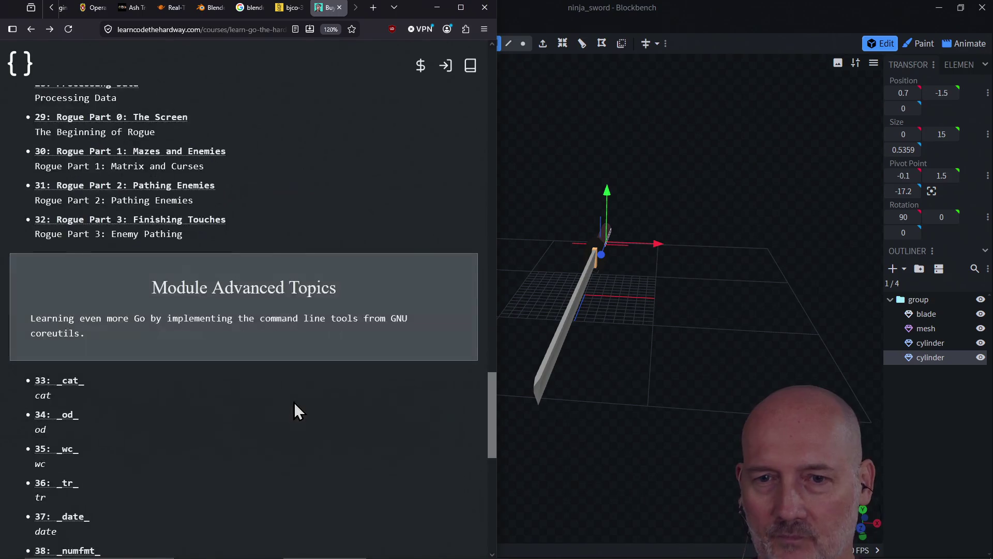
scroll(291, 442, "down", 8)
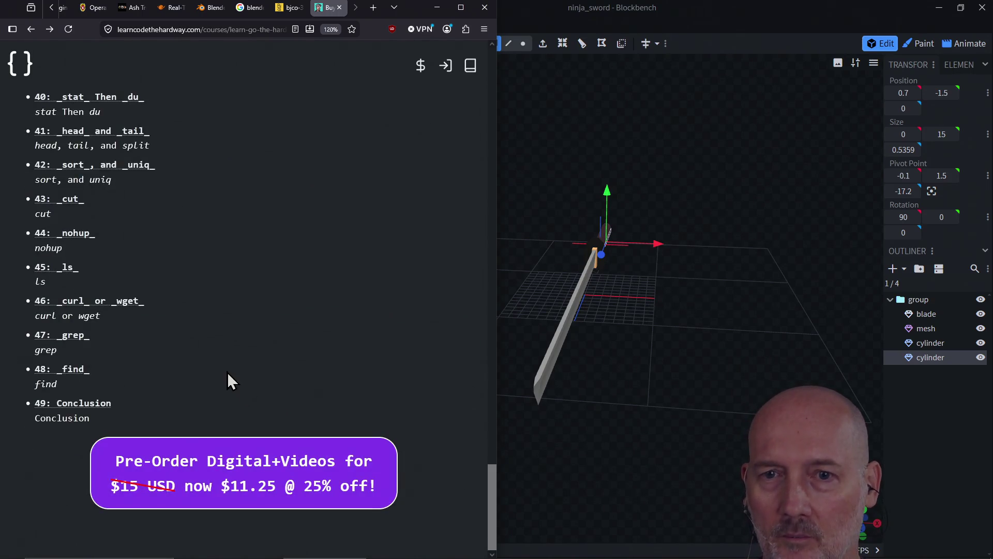
scroll(227, 372, "up", 20)
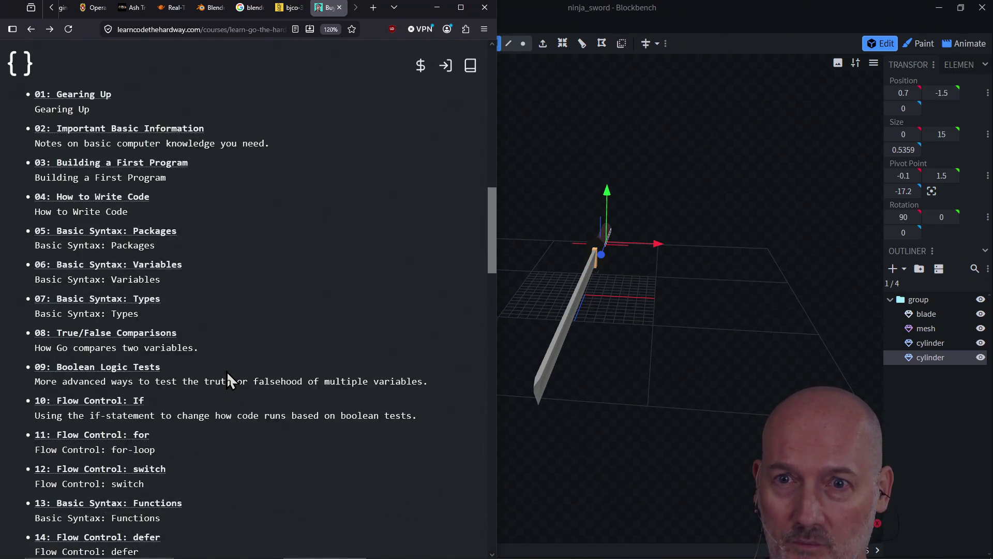
scroll(226, 371, "up", 5)
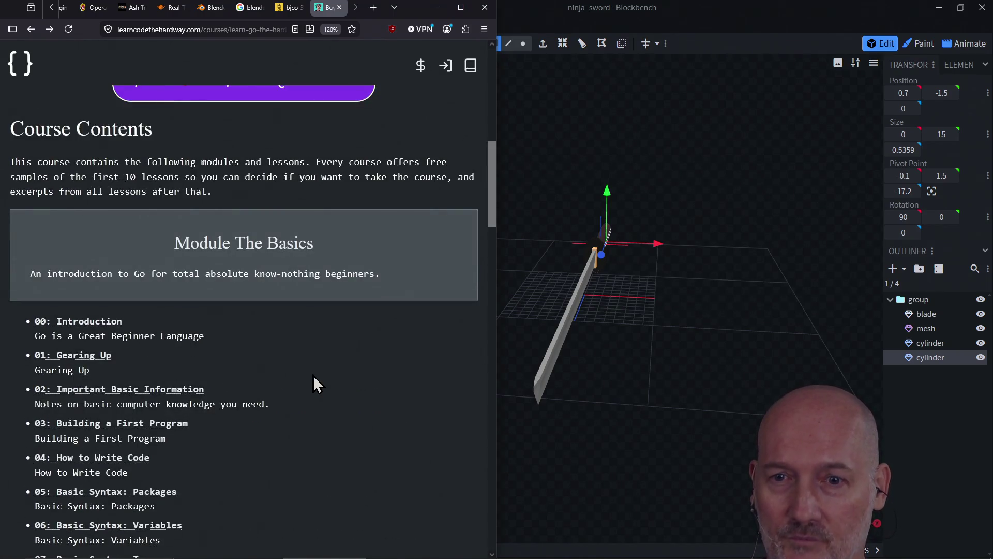
scroll(313, 377, "down", 15)
scroll(314, 382, "down", 5)
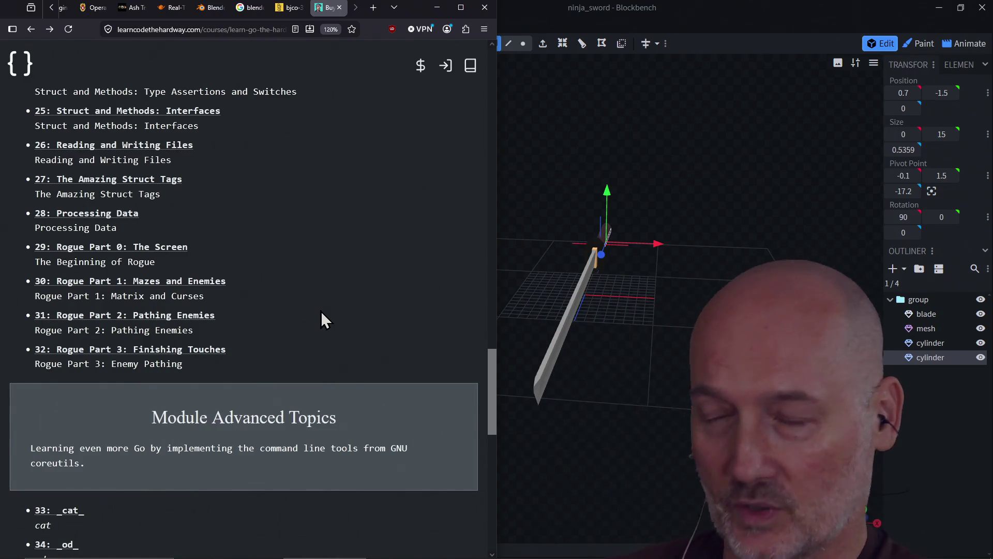
Step: In PowerShell, run .\gamepad to start the game and move the @ one cell right
key("alt+Tab")
key("alt+Tab")
key("alt+Tab")
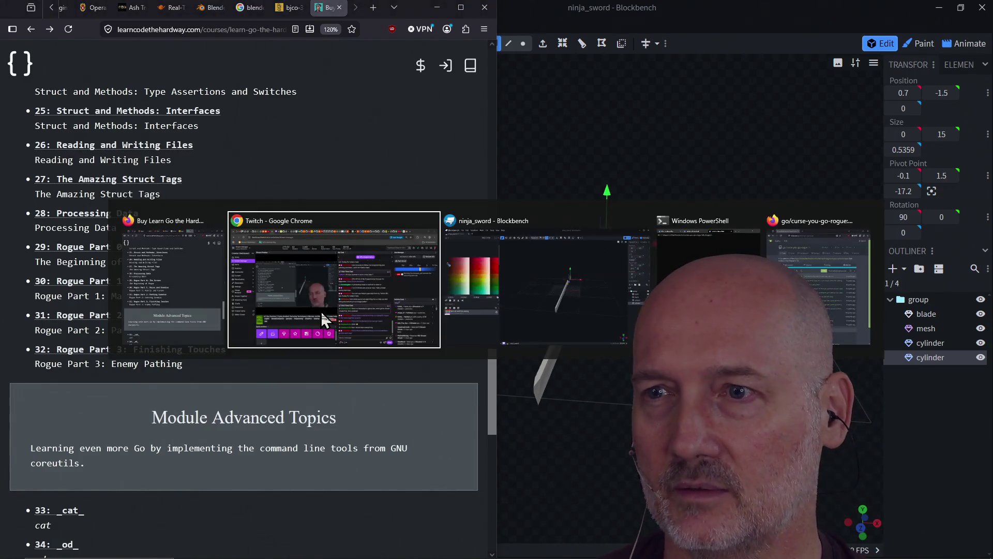
type(".\\gamepad")
key("Return")
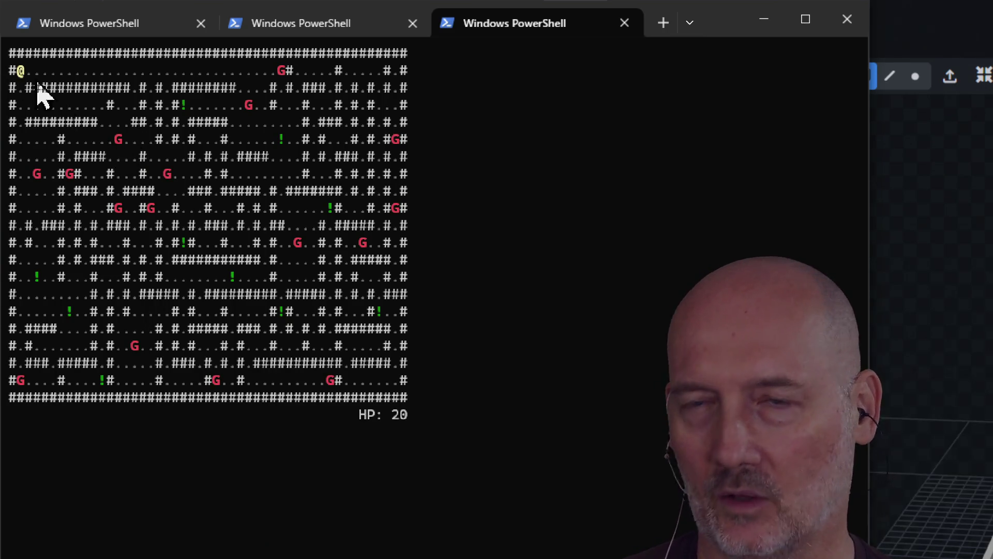
key("Right")
key("Right")
key("Right")
key("Right")
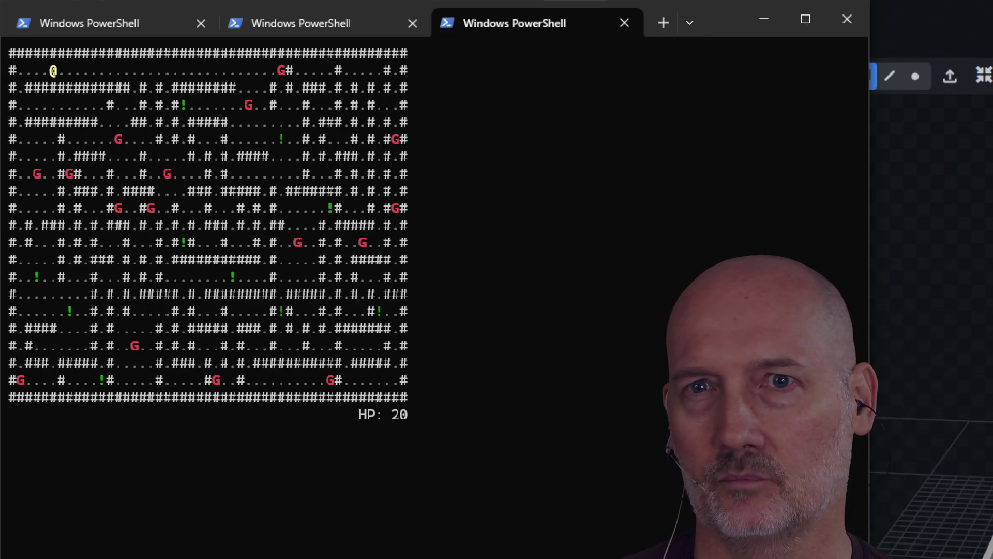
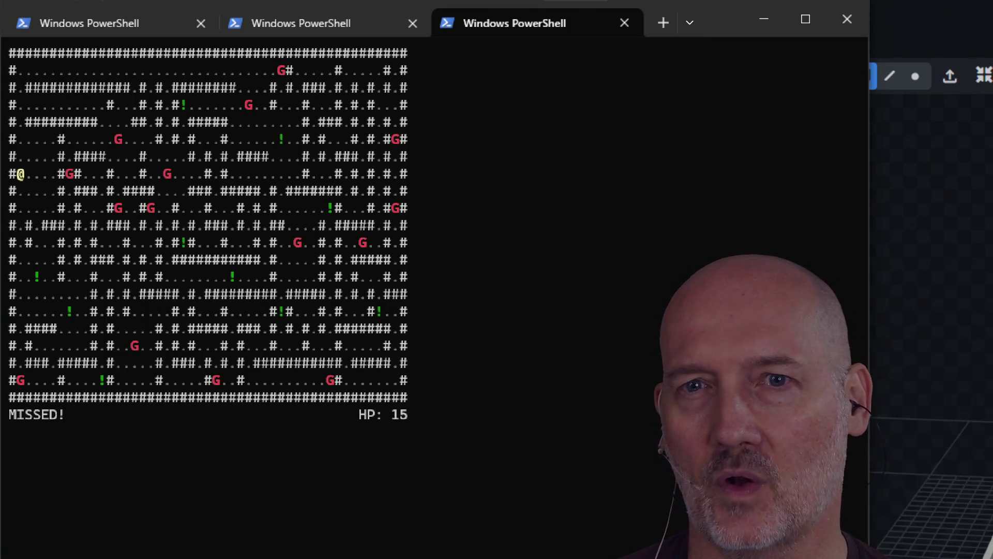
Step: Grab a potion and fight the G monsters until the hero dies and a new maze starts
key("Down")
key("Down")
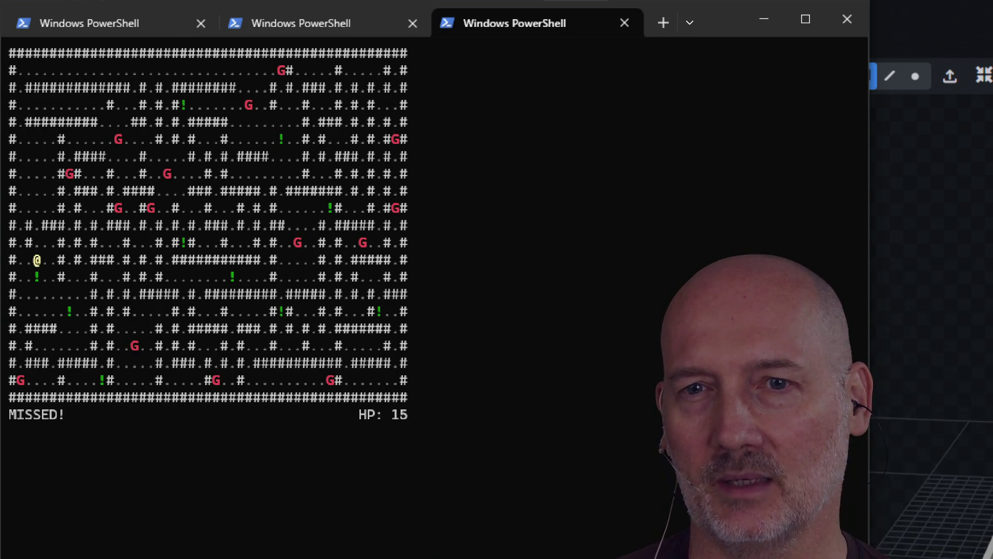
key("Down")
key("Down")
key("Right")
key("Right")
key("Right")
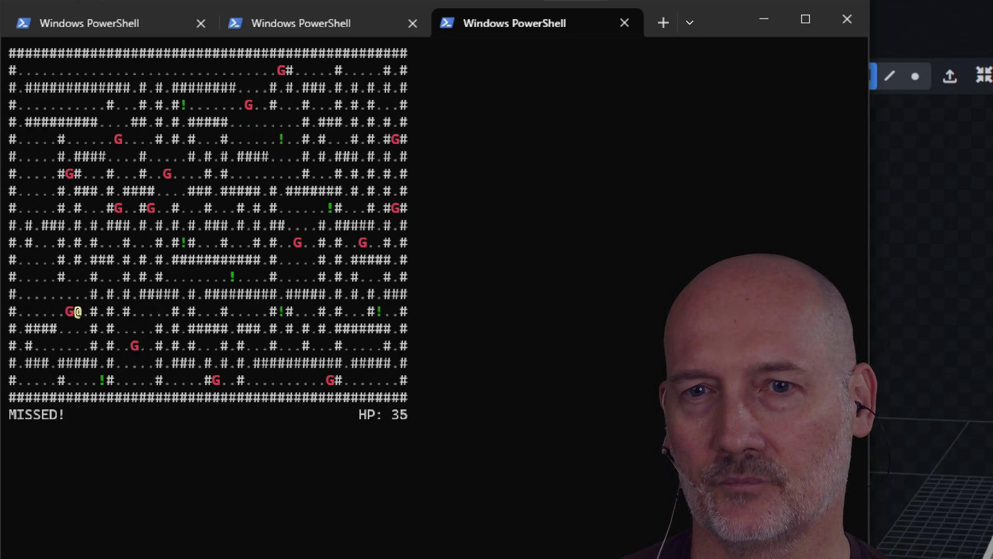
key("Left")
key("Left")
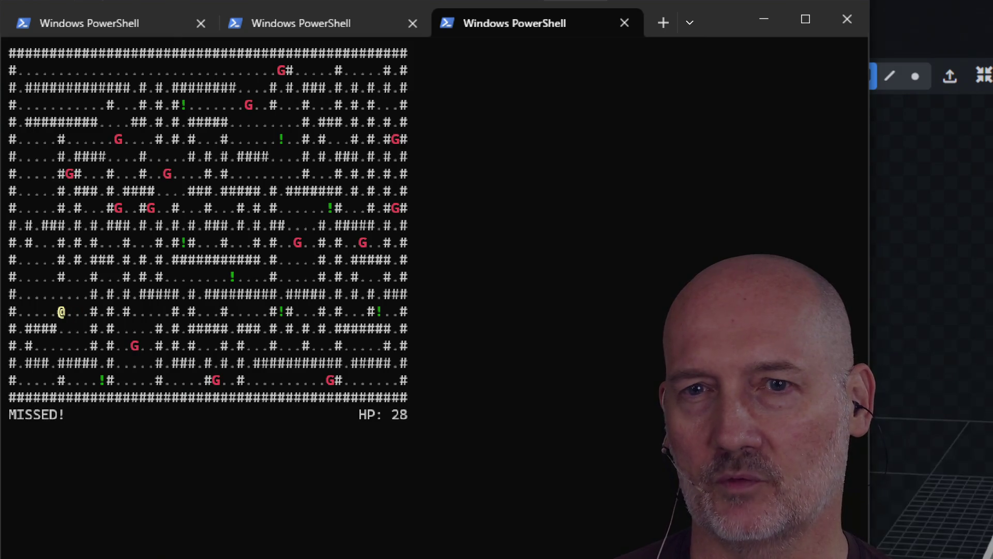
key("Up")
key("Up")
key("Up")
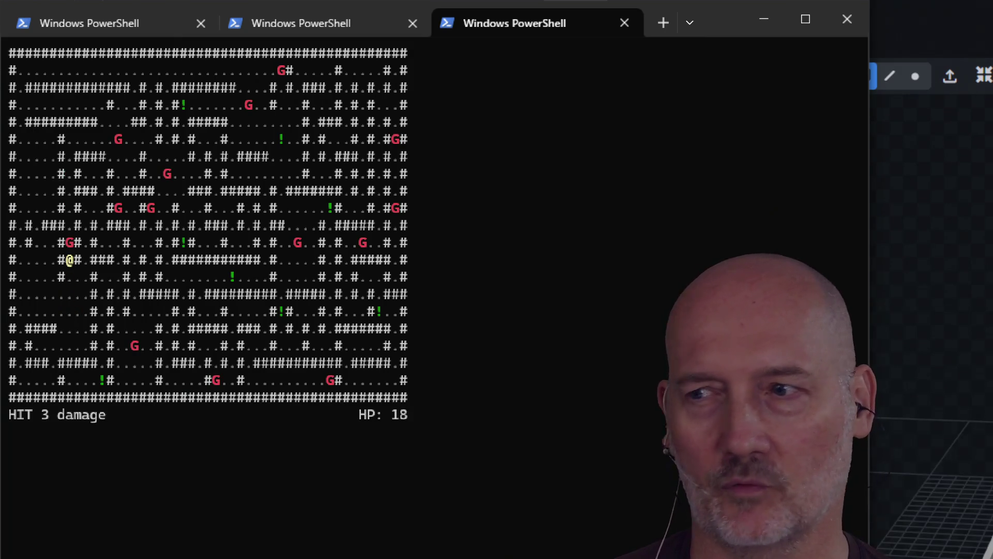
key("Up")
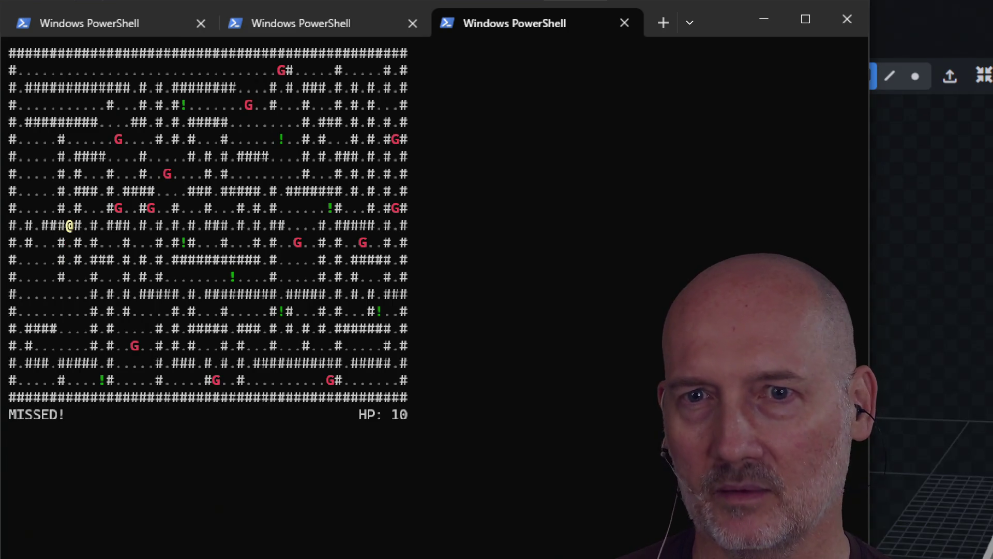
key("Up")
key("Up")
key("Up")
key("Right")
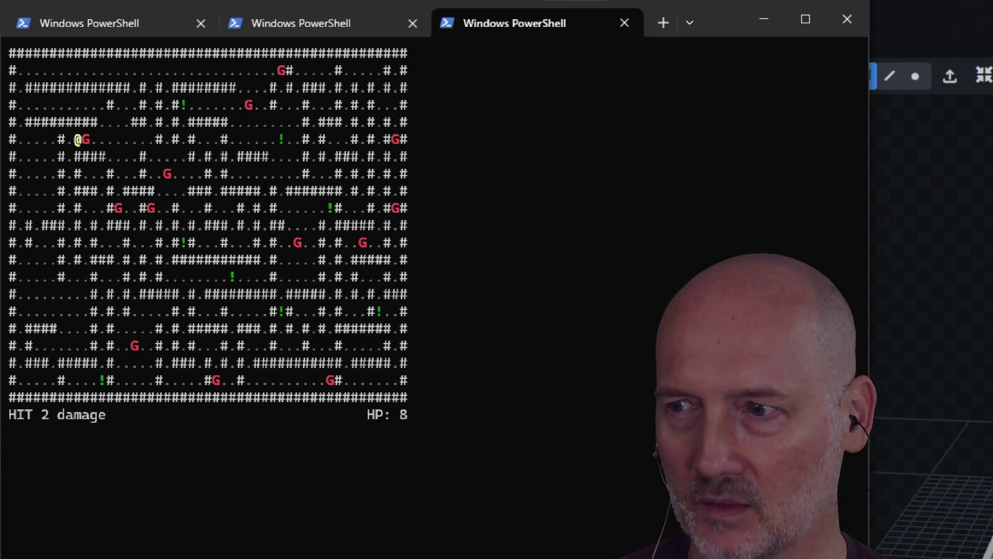
key("Right")
key("Right")
key("Right")
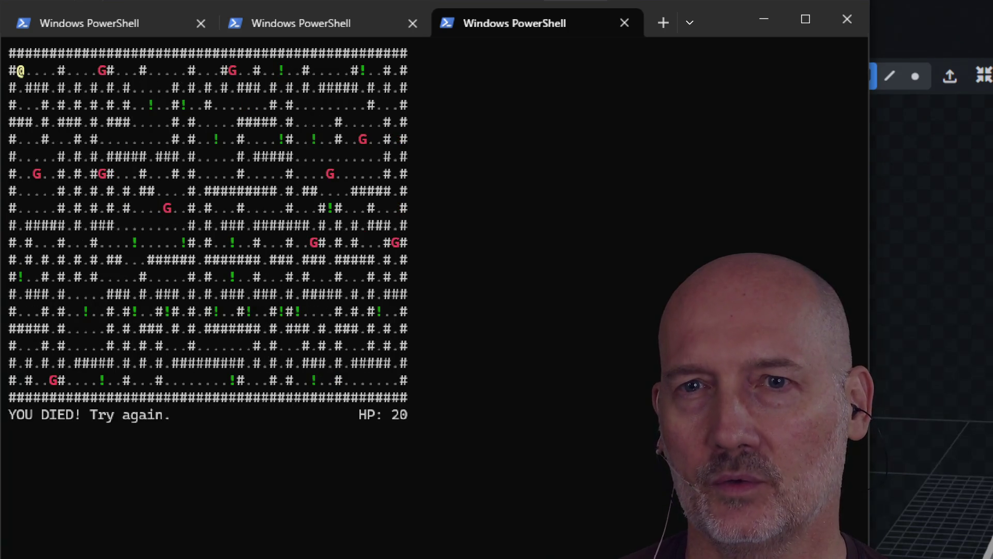
Step: Move the hero down through the new maze, attacking the G below
key("Down")
key("Down")
key("Right")
key("Down")
key("Down")
key("Down")
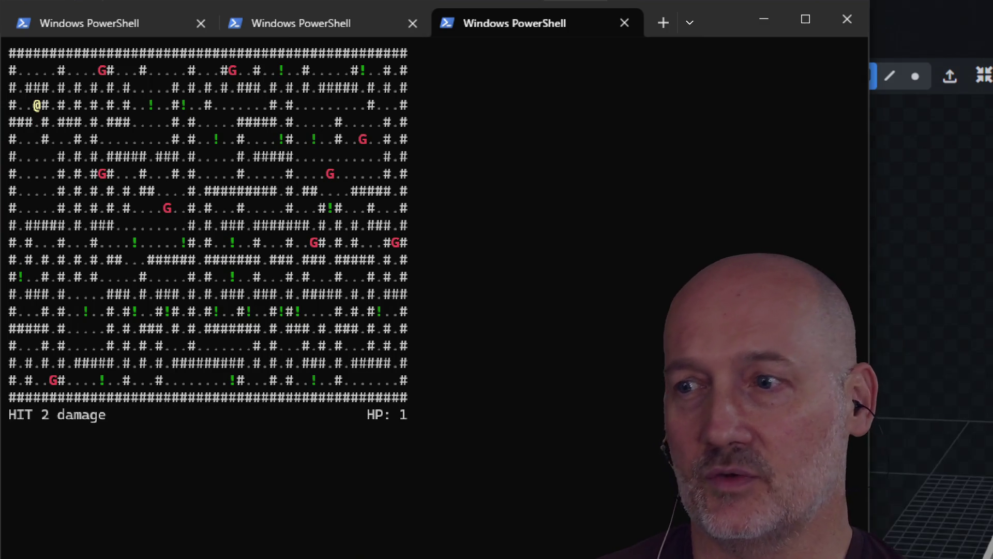
key("Down")
key("Down")
key("Down")
key("Right")
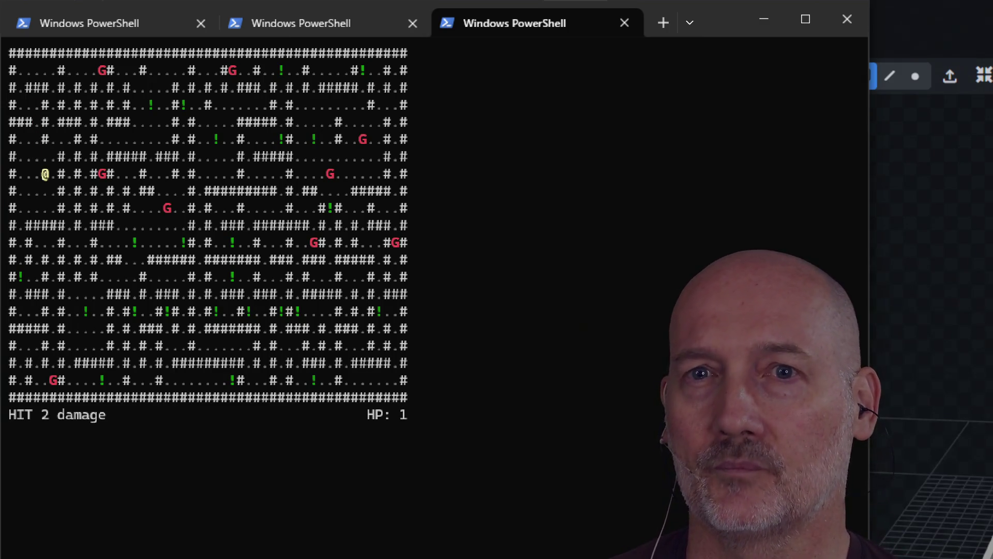
key("Right")
key("Down")
key("Down")
key("Down")
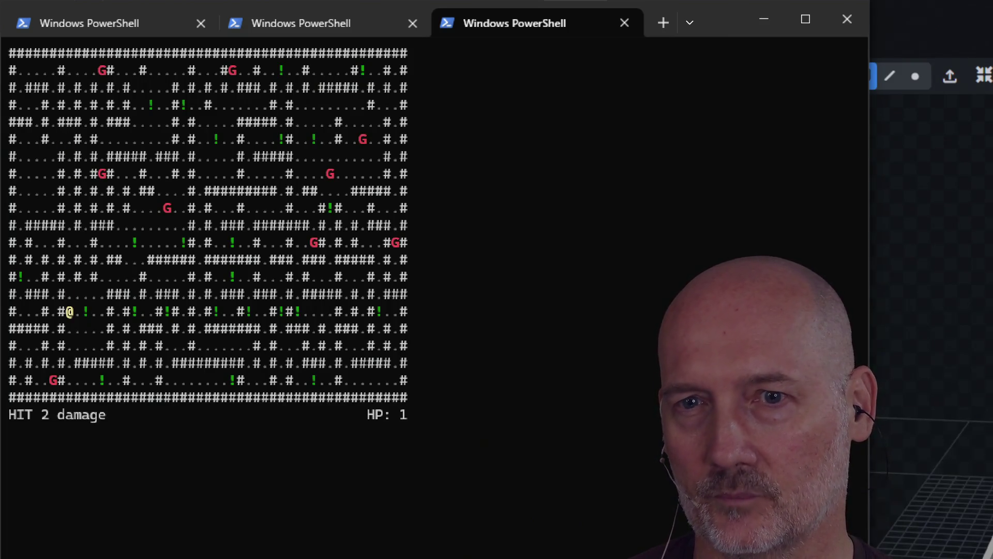
Step: Collect potions to raise HP to 30, then quit the game with q
key("Right")
key("Right")
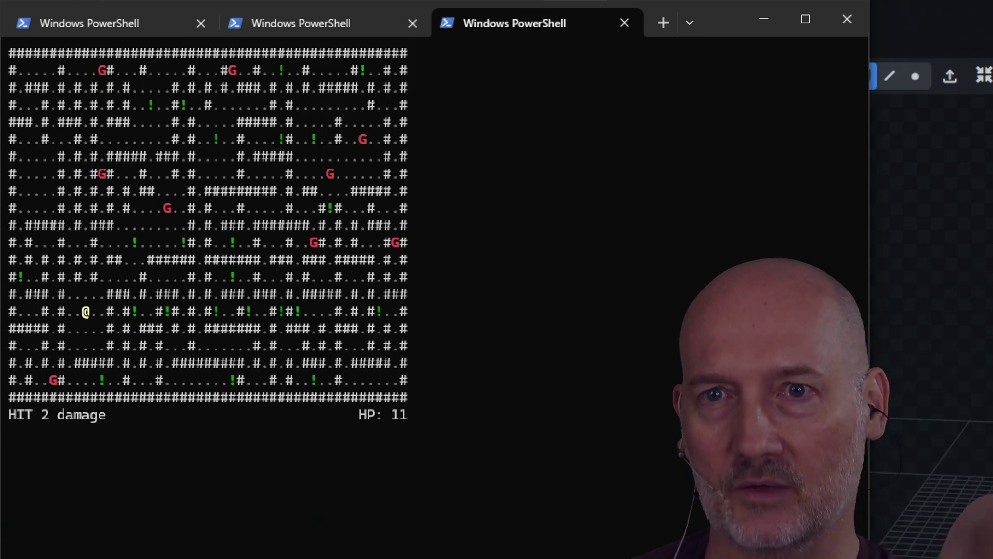
key("Right")
key("Left")
key("Up")
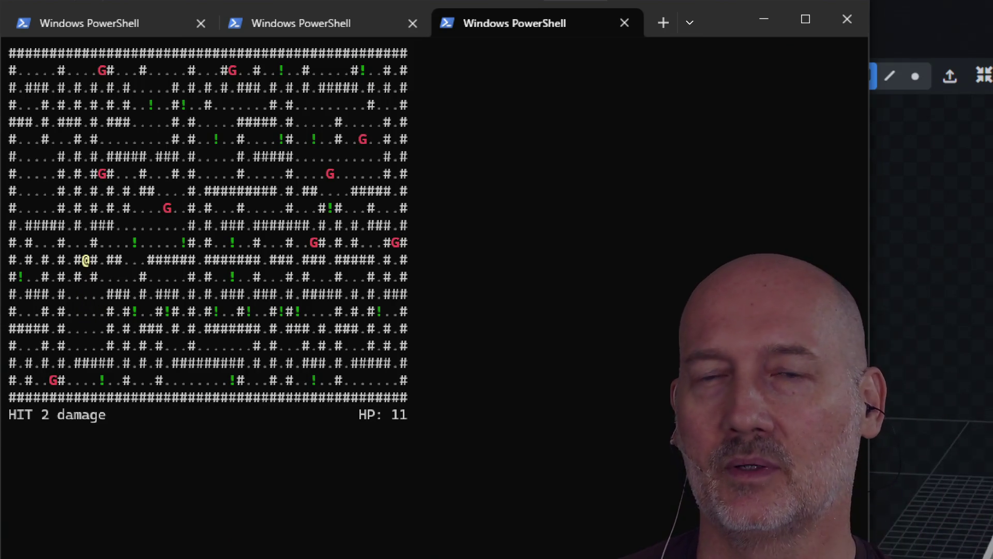
key("Up")
key("Up")
key("Up")
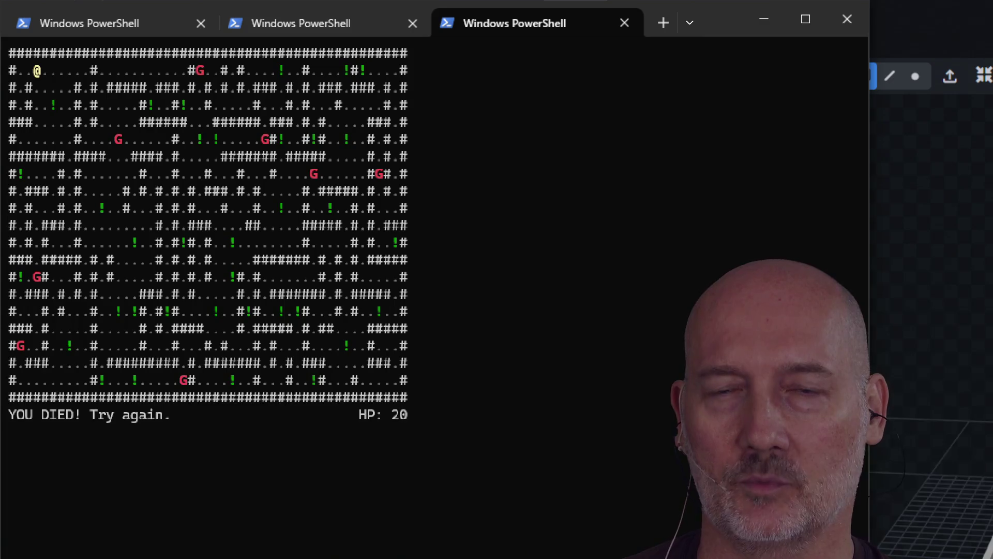
key("Down")
key("Down")
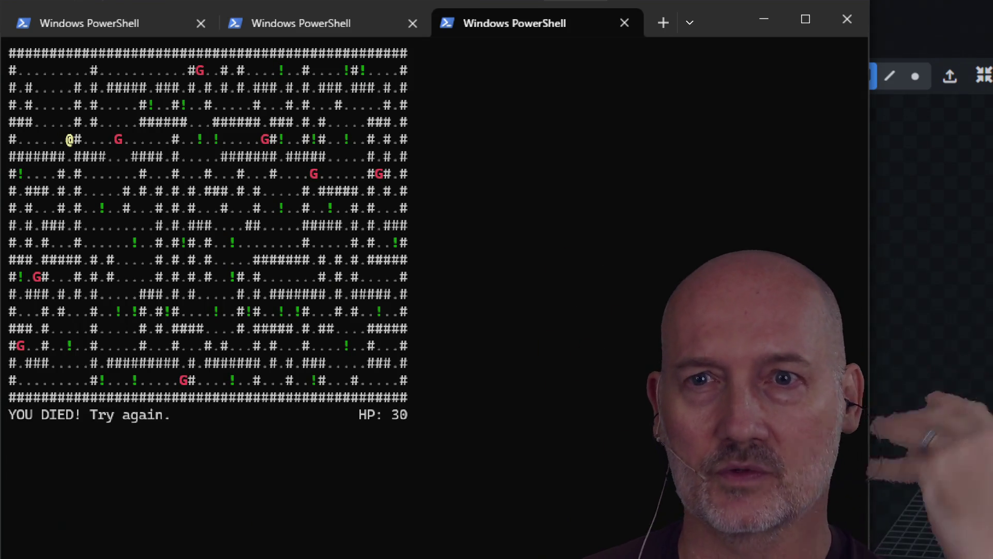
key("q")
type("cd ../../rog")
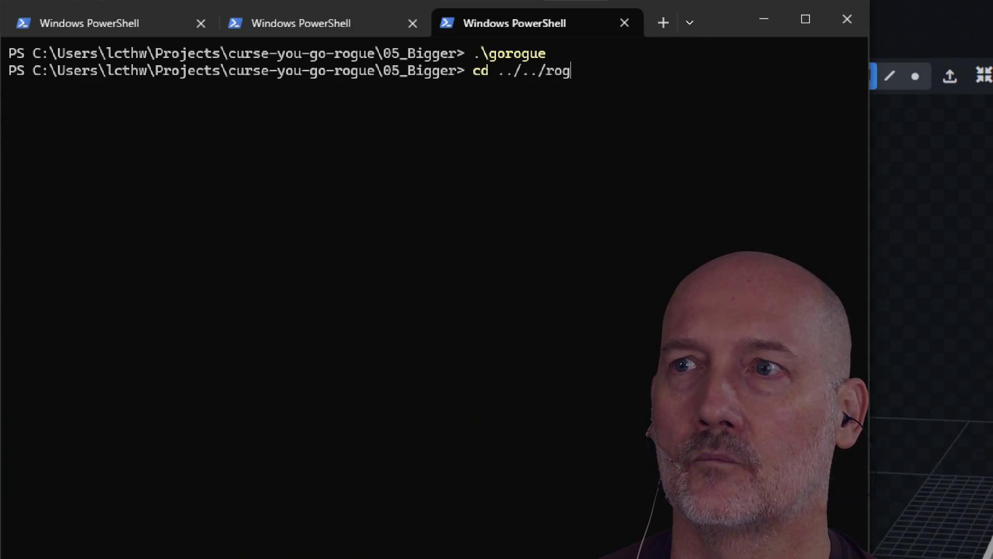
Step: Change into the roguish folder, launch roguish.exe and maximize its window
key("Tab")
key("Return")
type("/rog")
key("Tab")
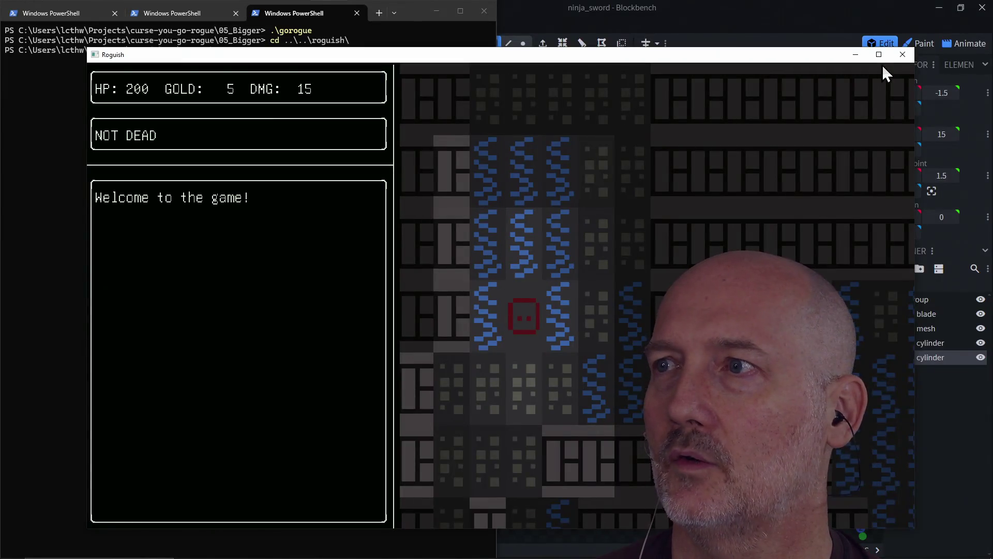
left_click(881, 58)
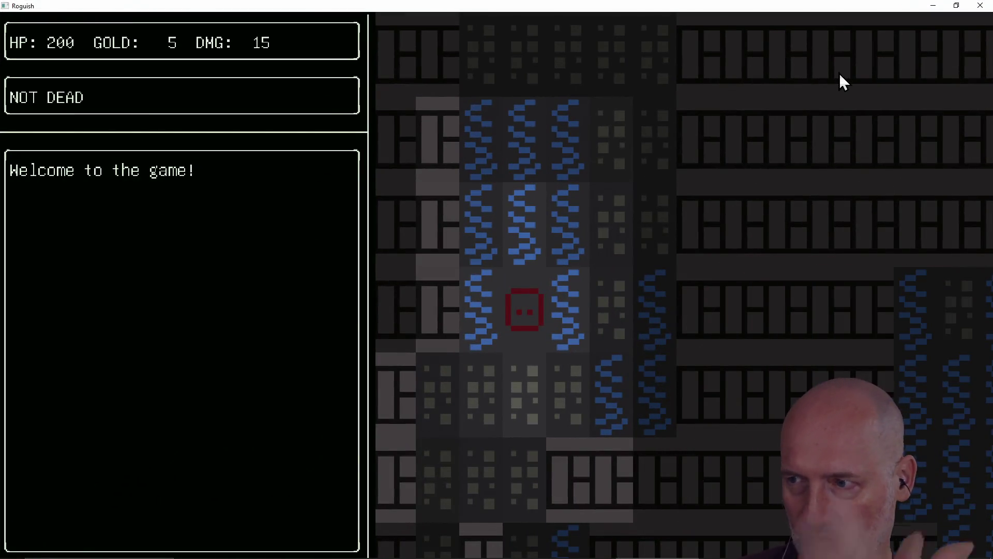
Step: Move the player around and pick up the healing potion
key("Right")
key("Right")
key("Right")
key("Left")
key("Left")
key("Left")
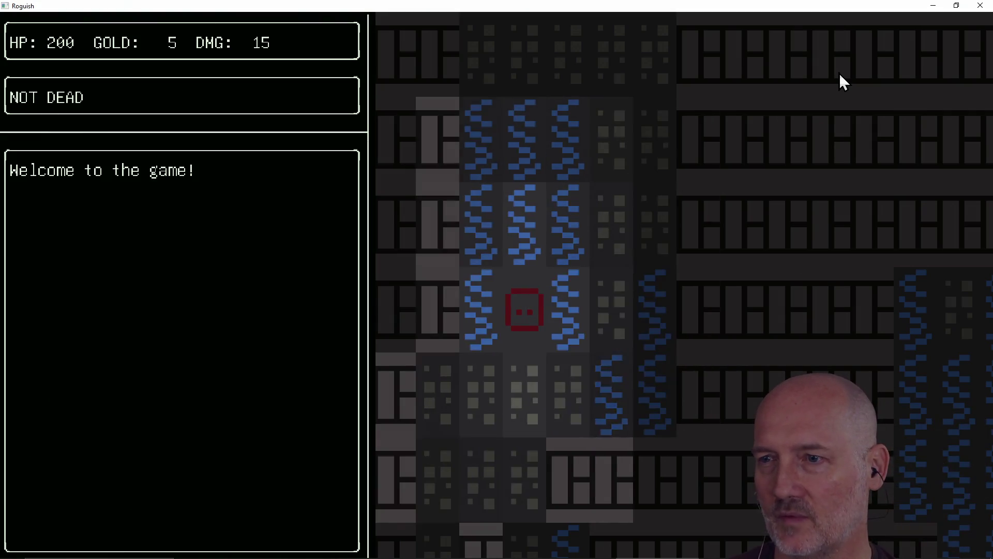
key("Left")
key("Right")
key("Down")
key("Right")
key("Right")
key("Right")
key("Right")
key("Up")
Step: Head right and up to pick up the sword, raising damage to 30
key("Right")
key("Right")
key("Right")
key("Up")
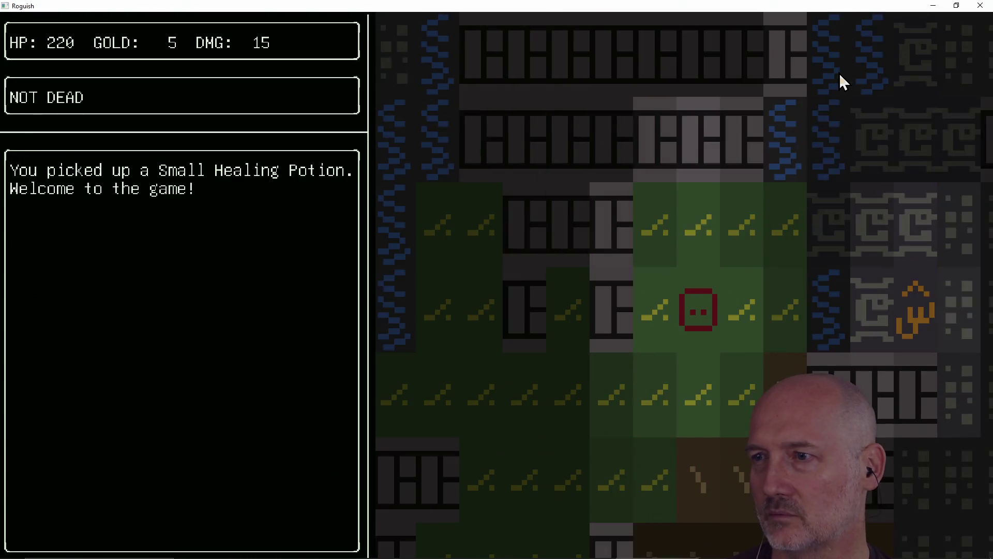
key("Right")
key("Right")
key("Right")
key("Right")
key("Up")
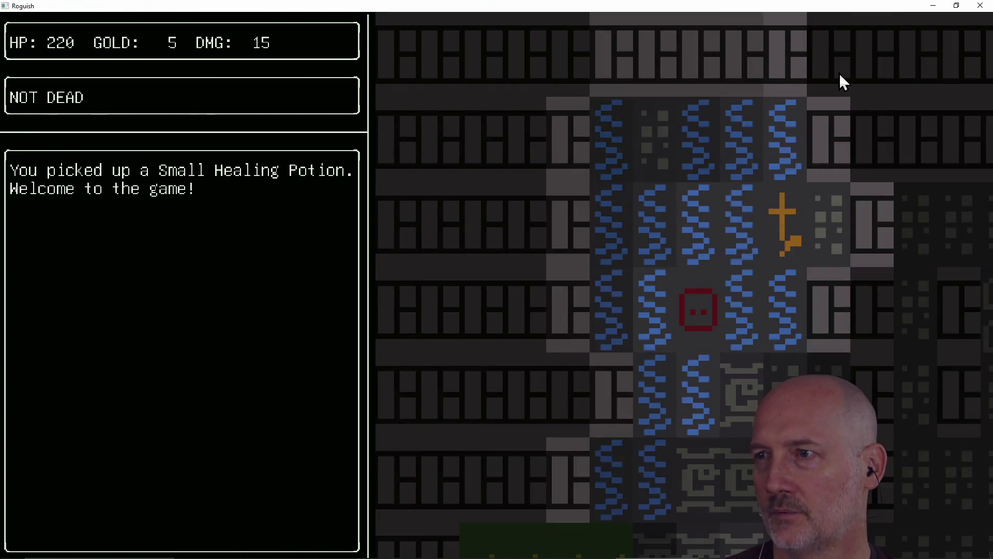
key("Up")
key("Right")
key("Right")
Step: Walk down through the dungeon corridor, stepping on a trap
key("Down")
key("Down")
key("Down")
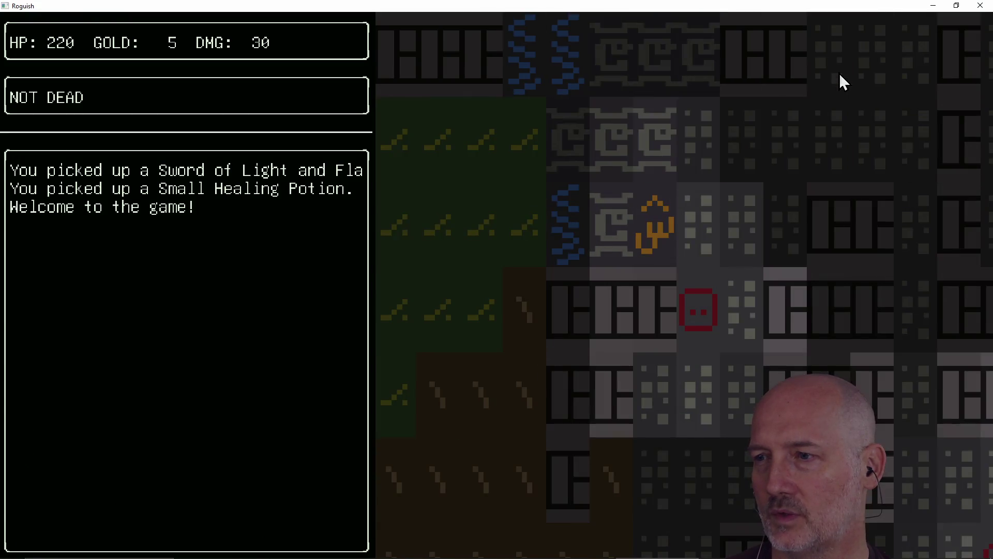
key("Right")
key("Right")
key("Down")
key("Down")
key("Left")
key("Left")
key("Down")
key("Down")
key("Down")
key("Down")
key("Down")
key("Down")
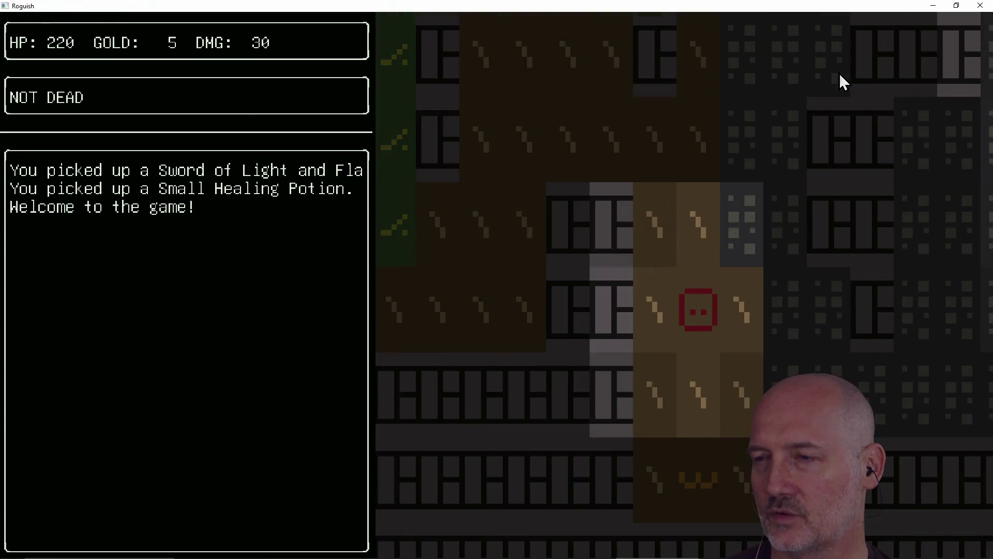
key("Down")
key("Down")
key("Down")
key("Right")
key("Right")
key("Right")
key("Right")
key("Right")
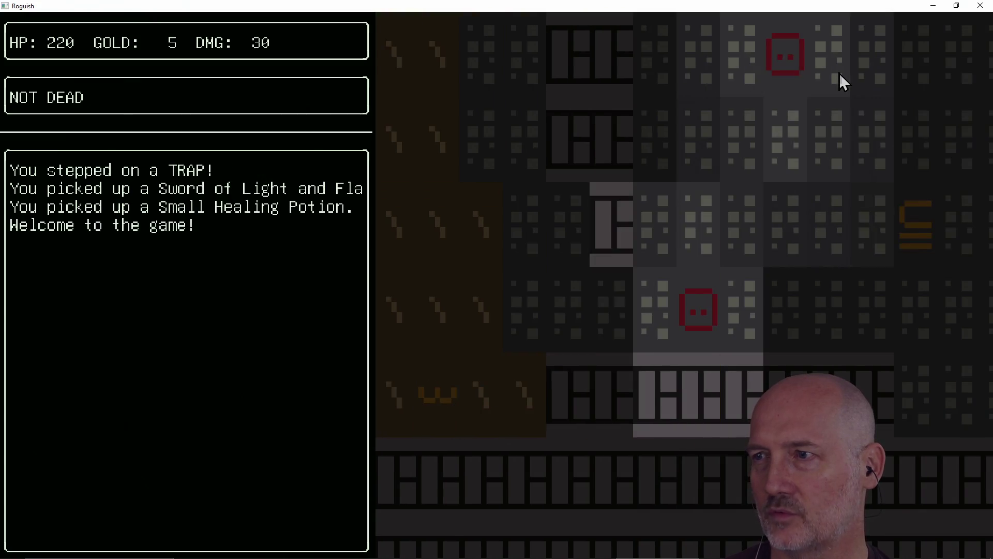
key("Right")
key("Right")
Step: Move next to the enemy and defeat it, then head right across the map
key("Up")
key("Left")
key("Left")
key("Left")
key("Left")
key("Left")
key("Left")
key("Left")
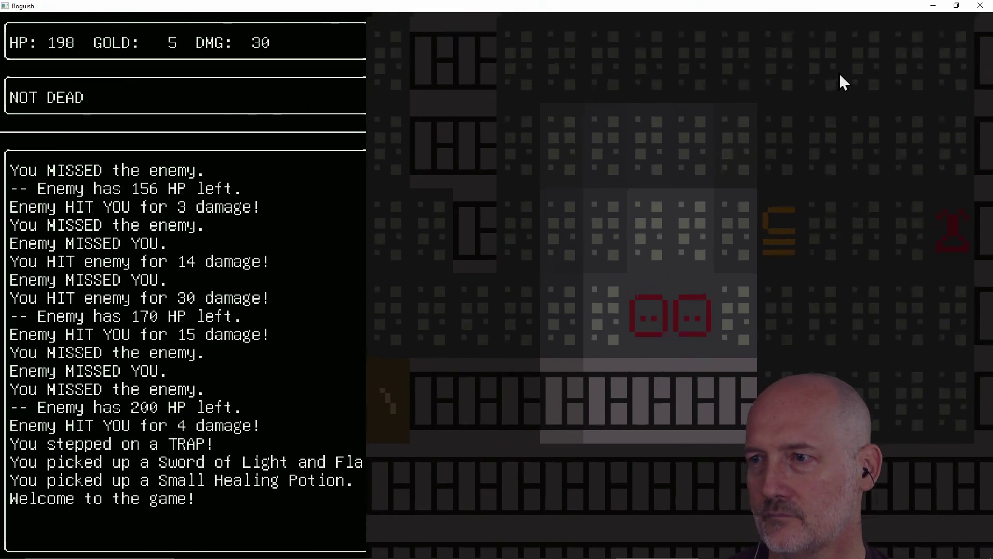
key("Left")
key("Left")
key("Left")
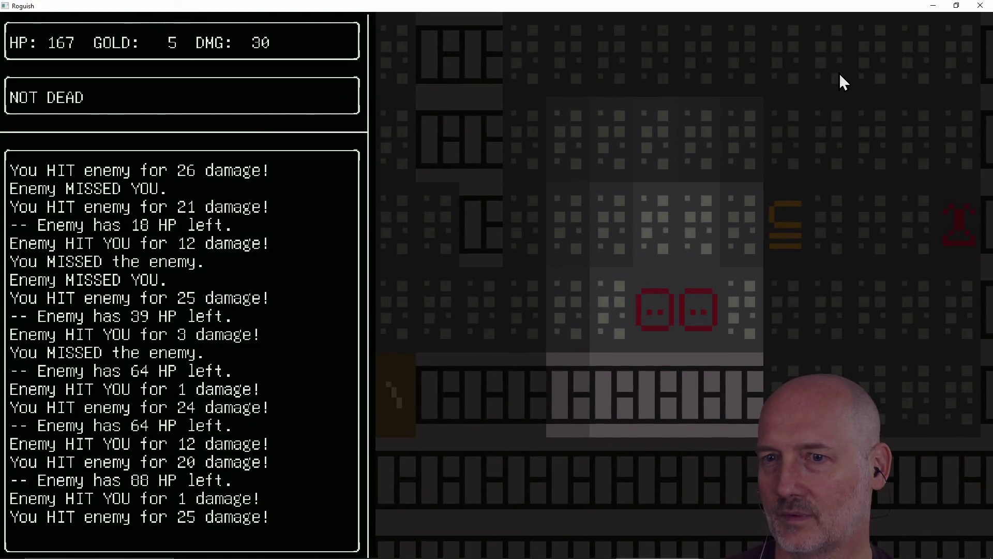
key("Left")
key("Left")
key("Left")
key("Up")
key("Up")
key("Up")
key("Up")
key("Up")
key("Up")
key("Right")
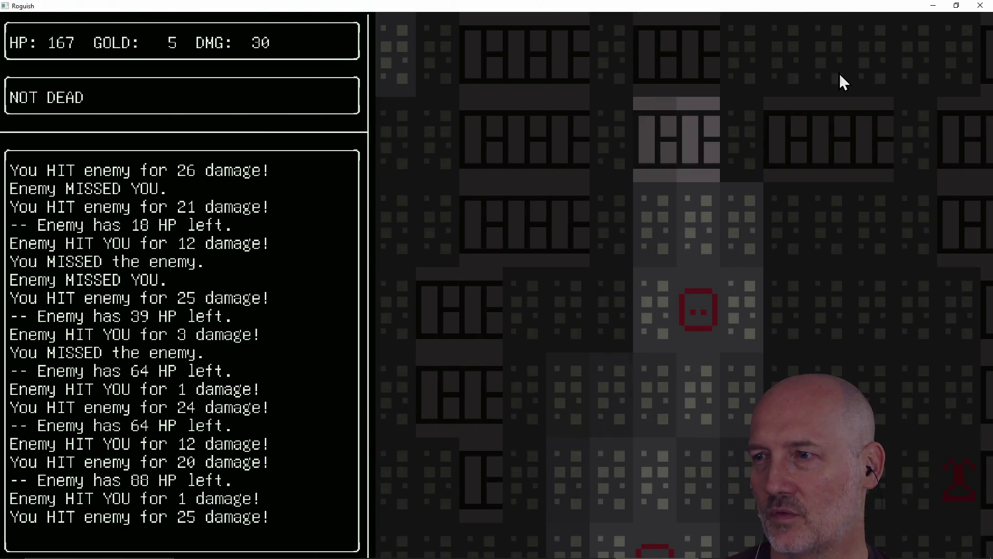
key("Down")
key("Right")
key("Right")
key("Right")
key("Up")
key("Right")
Step: Wander a few tiles left and back, then close the Roguish window
key("Left")
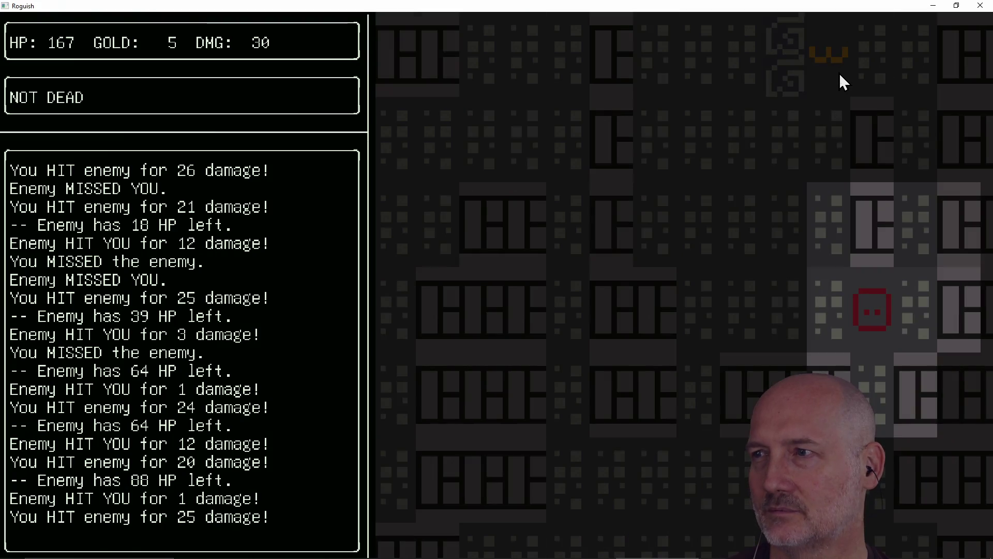
key("Left")
key("Left")
key("Left")
key("Left")
key("Left")
key("Up")
key("Up")
key("Up")
key("Up")
key("Down")
key("Down")
key("Right")
key("Down")
key("Down")
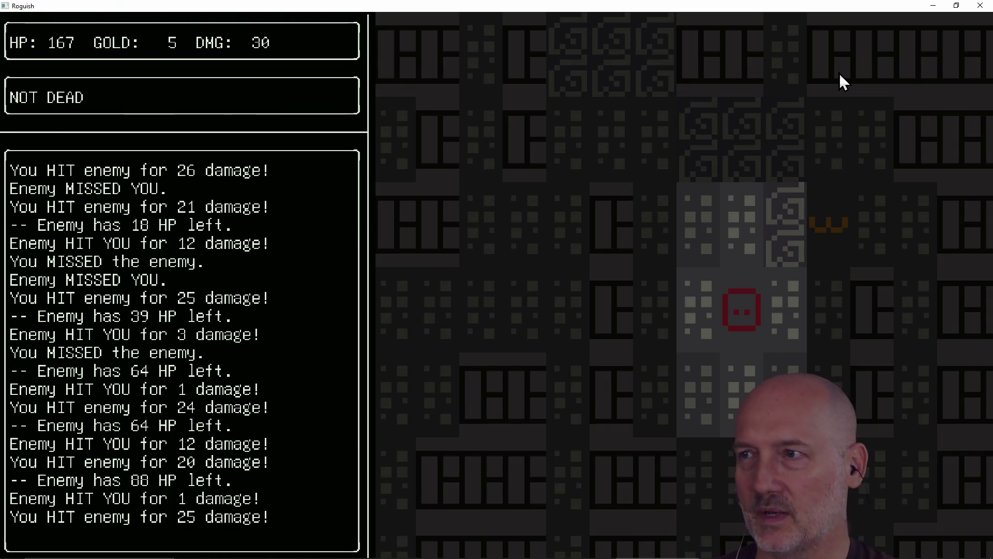
left_click(979, 7)
left_click(634, 195)
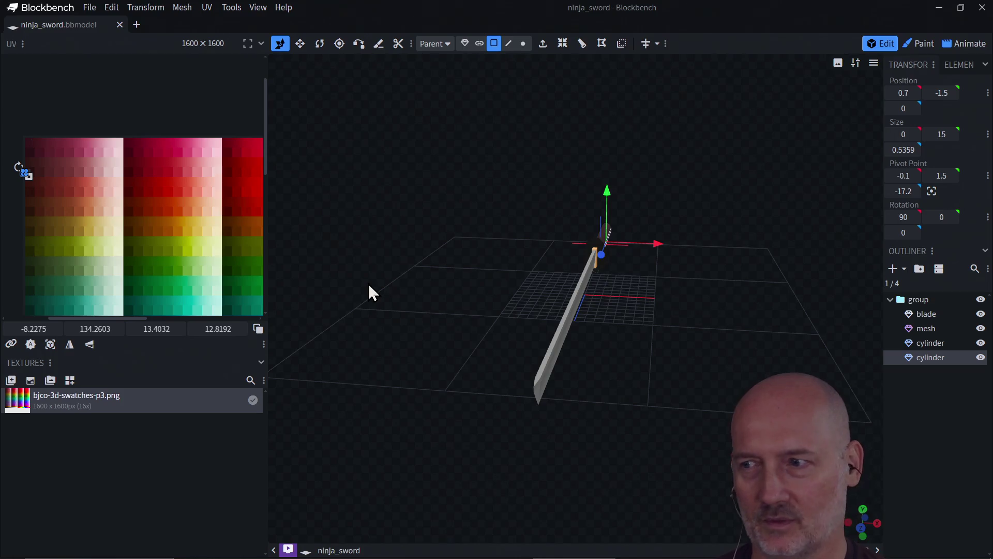
scroll(148, 213, "down", 5)
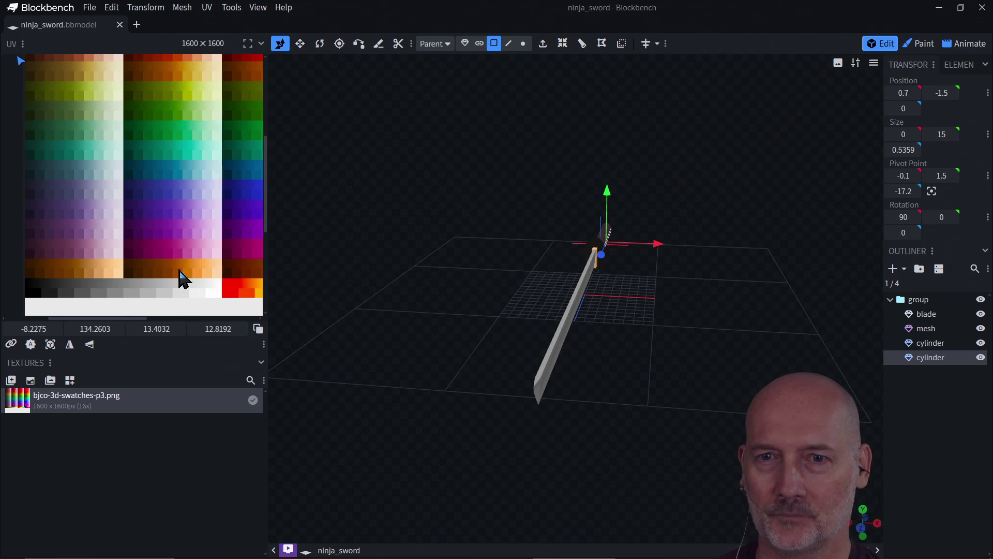
scroll(159, 233, "up", 5)
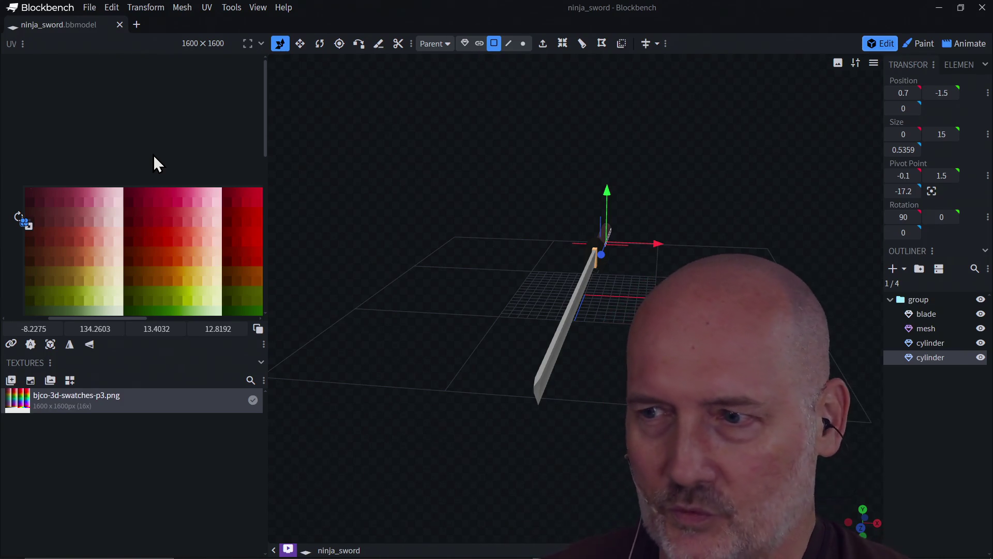
key("alt+Tab")
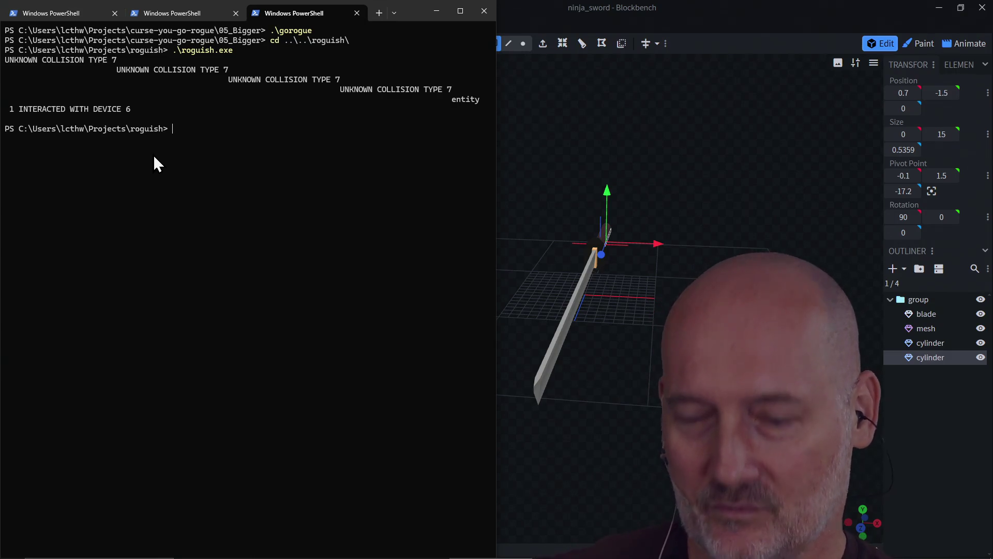
Step: Change into curse-you-go-rogue\05_Bigger, try .\roguish.exe (not recognized), then run .\gorogue
type("cd")
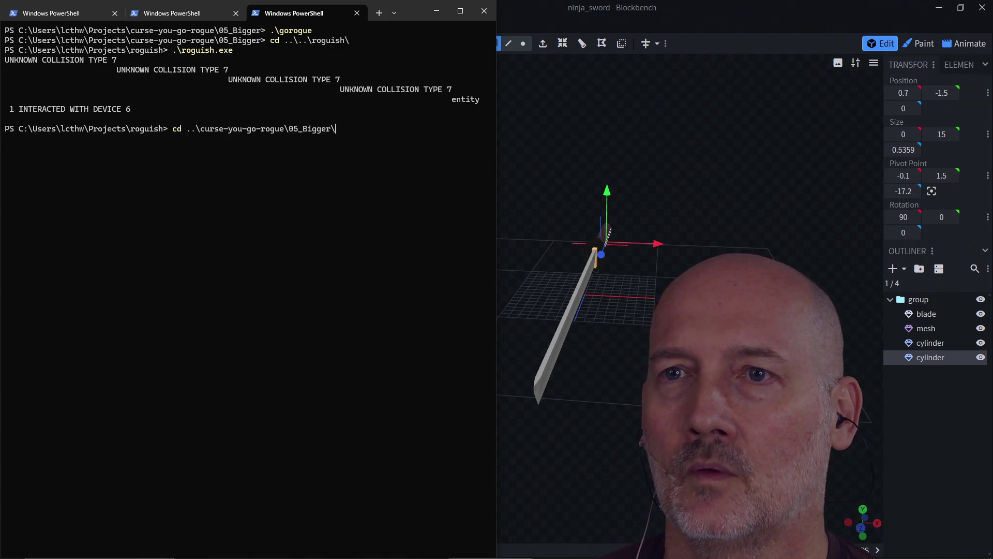
key("Return")
type(".\roguish.exe")
key("Return")
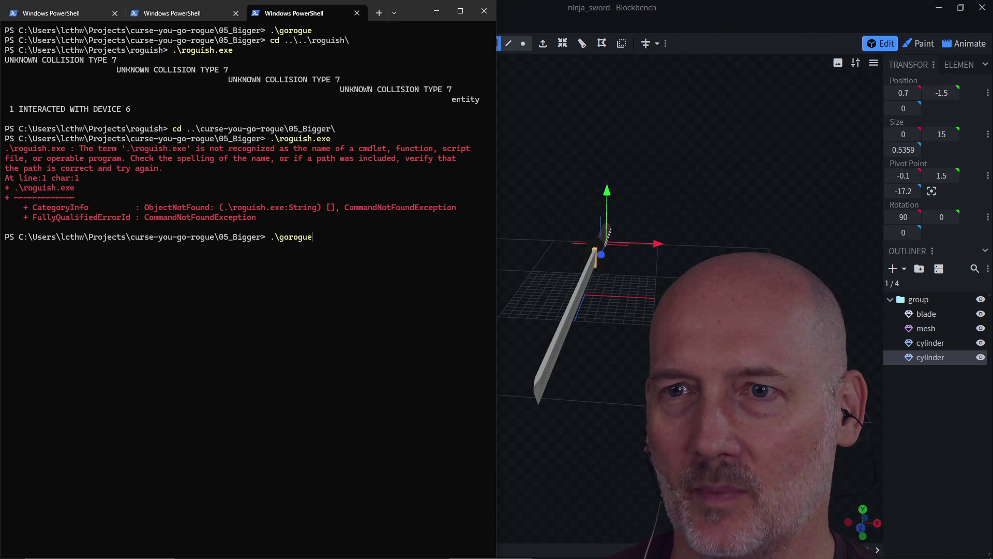
key("Return")
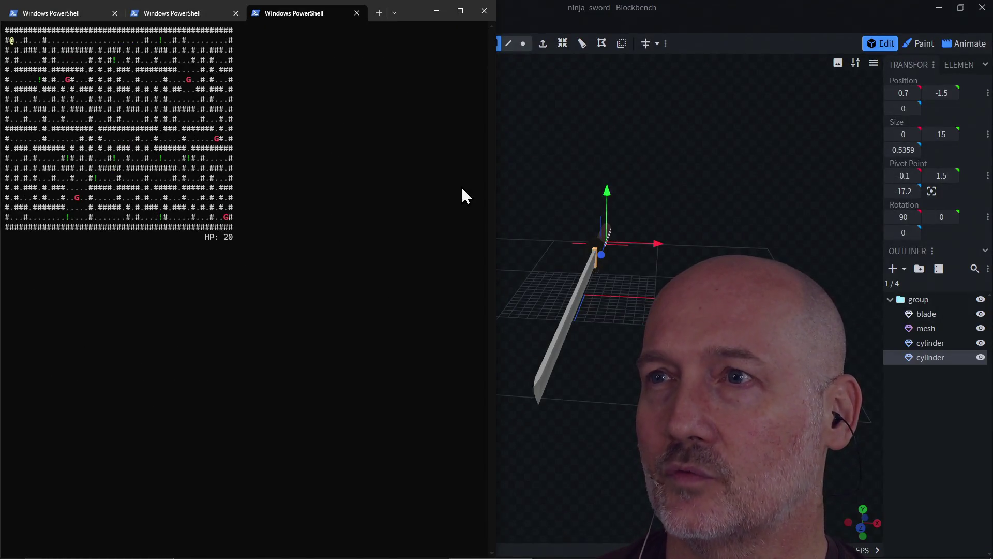
Step: Bring the Blockbench window with the ninja_sword model back to the front
left_click(665, 26)
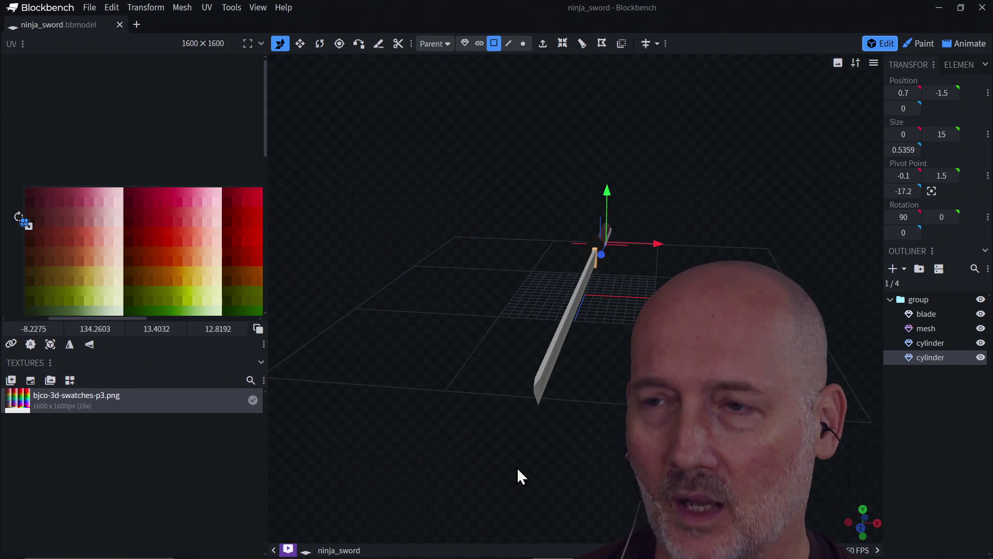
Step: Zoom and orbit to a side view of the sword, select the blade, and scroll the UV panel down
scroll(547, 463, "up", 1)
mouse_move(563, 329)
left_mouse_down()
mouse_move(626, 372)
mouse_move(527, 356)
mouse_move(532, 378)
left_mouse_up()
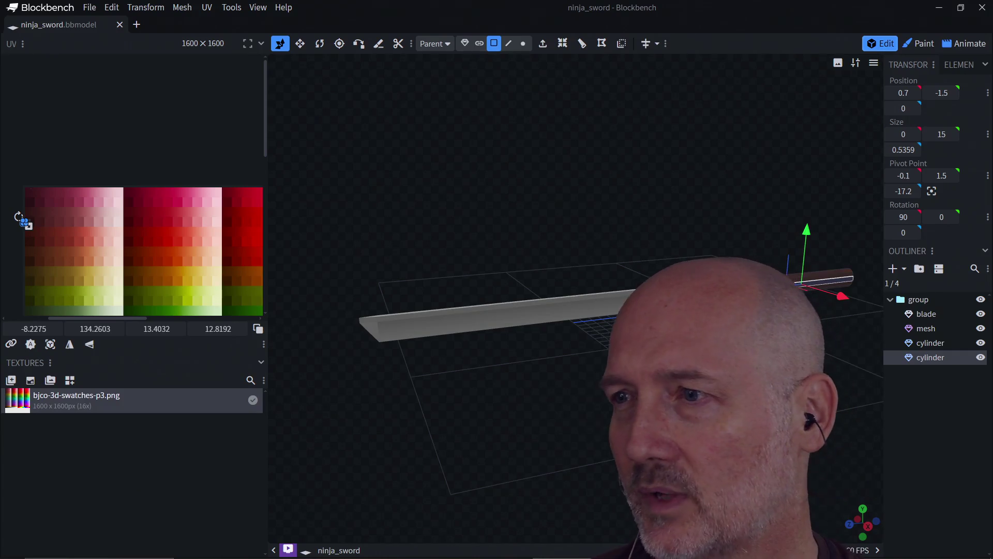
left_click(523, 314)
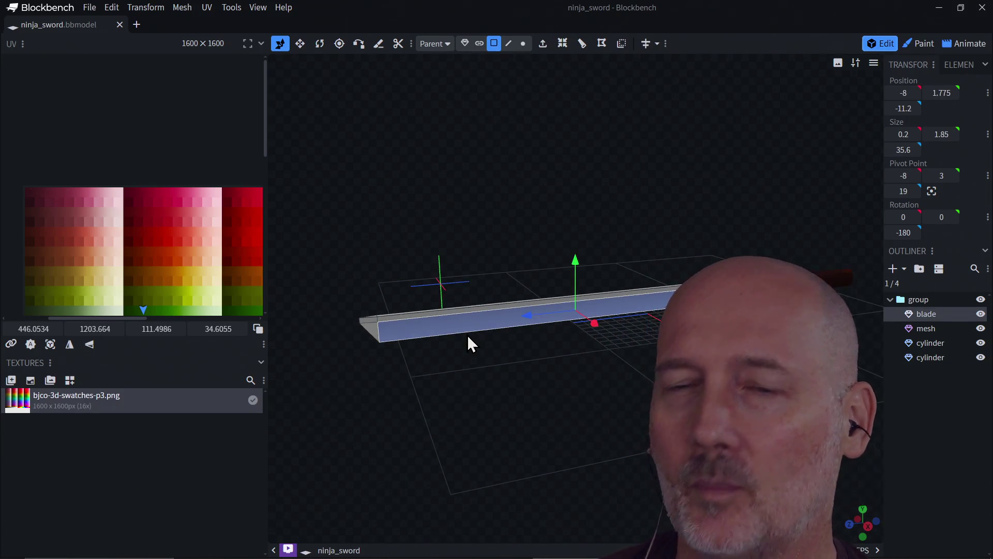
mouse_move(265, 133)
left_mouse_down()
mouse_move(258, 172)
mouse_move(166, 193)
left_mouse_up()
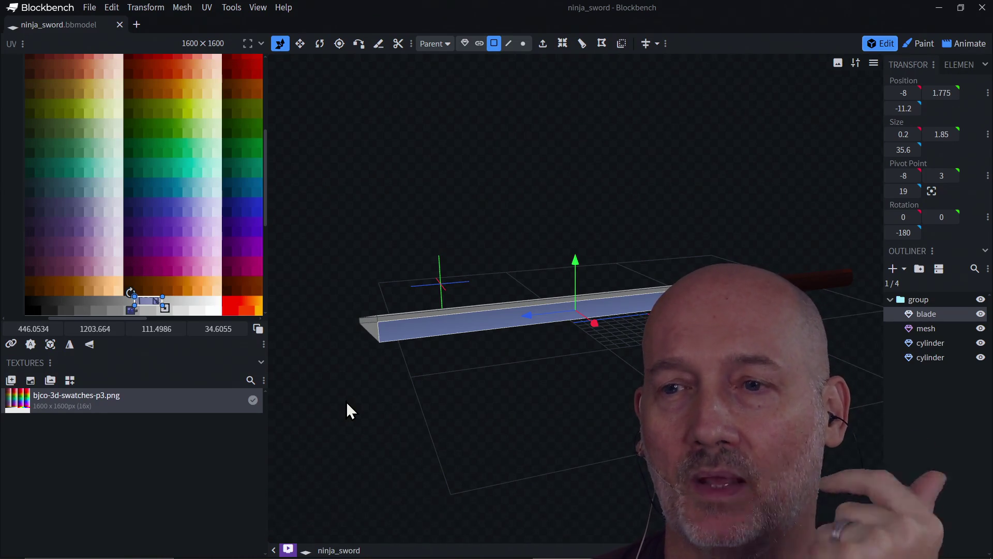
Step: Switch to Firefox and scroll the Go course list through Rogue Parts 0–3 and Module Advanced Topics
key("alt+Tab")
key("Tab")
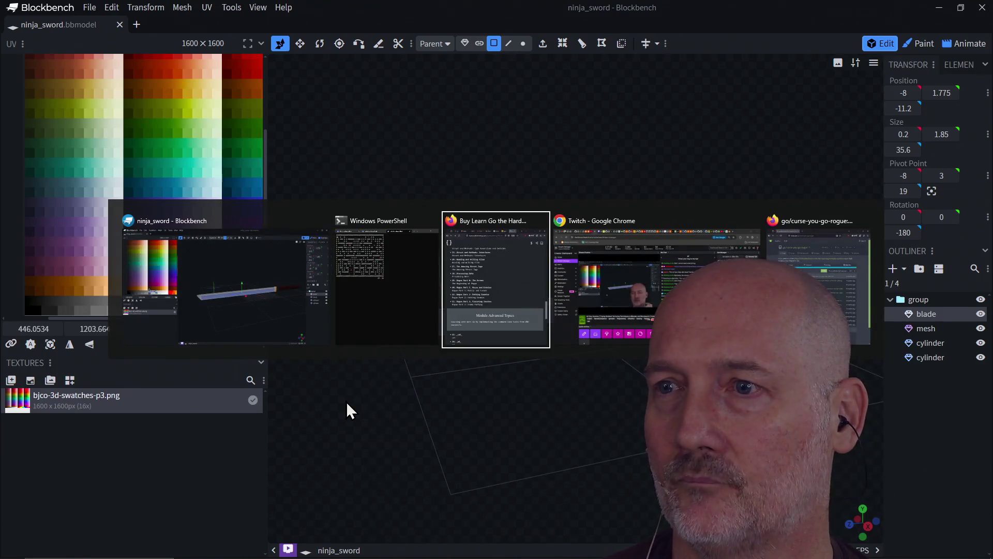
scroll(274, 428, "down", 5)
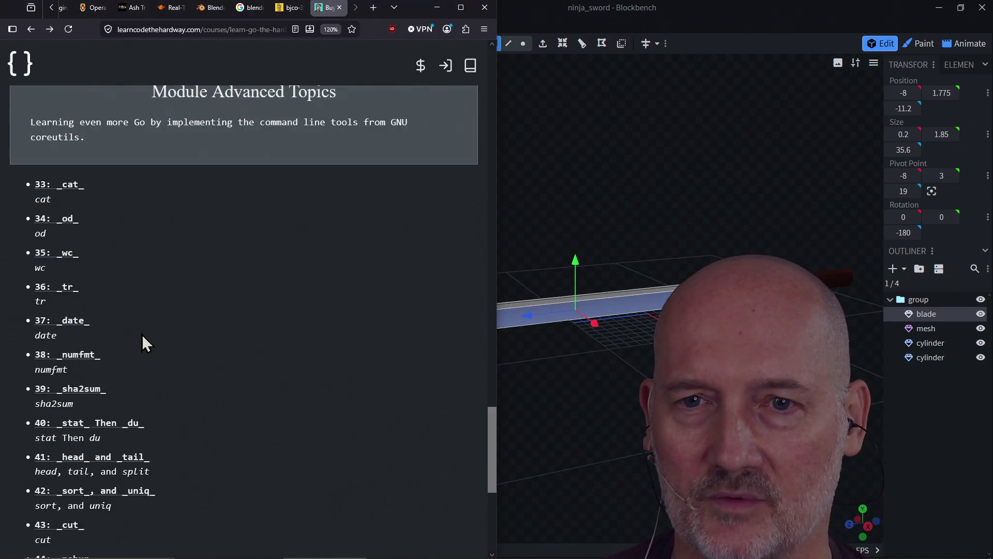
scroll(70, 405, "down", 5)
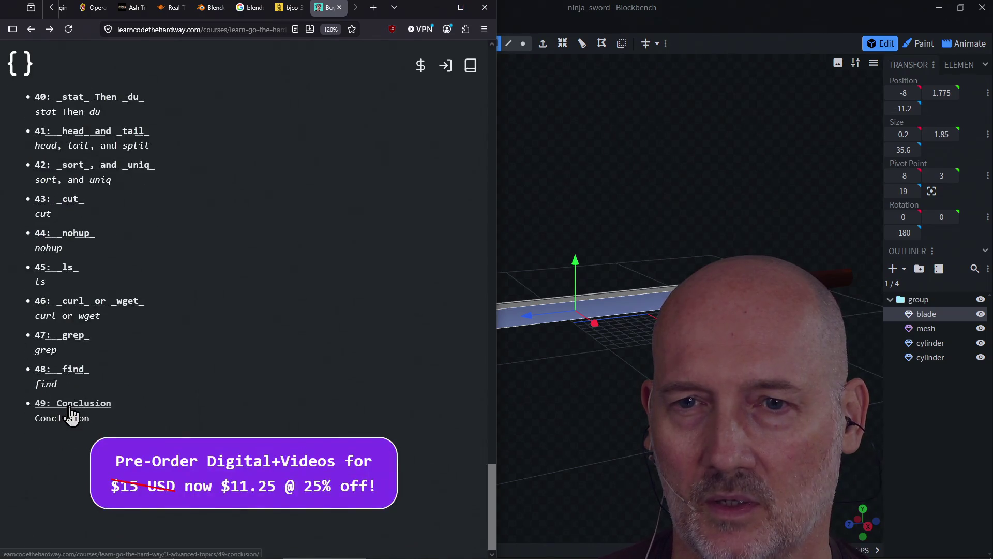
scroll(70, 354, "up", 5)
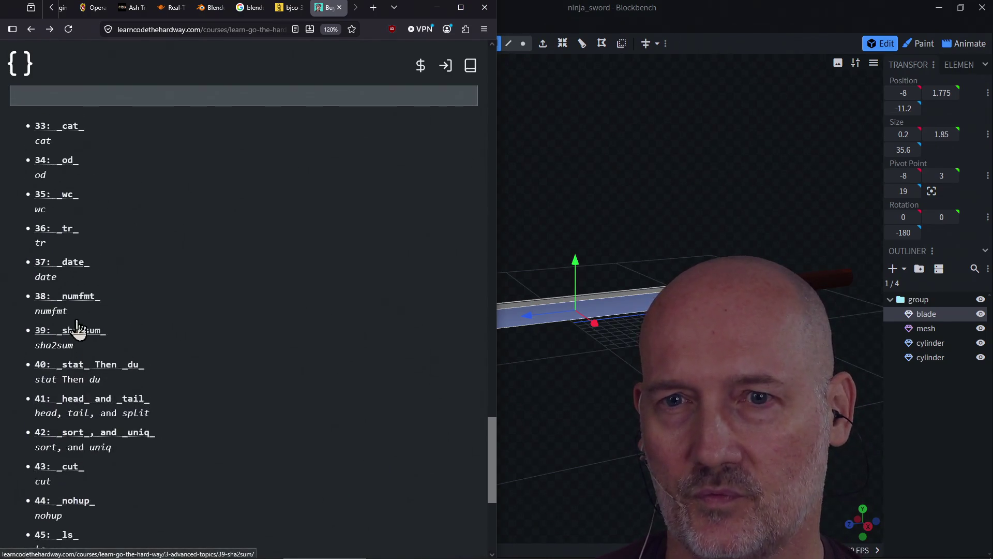
scroll(72, 351, "down", 2)
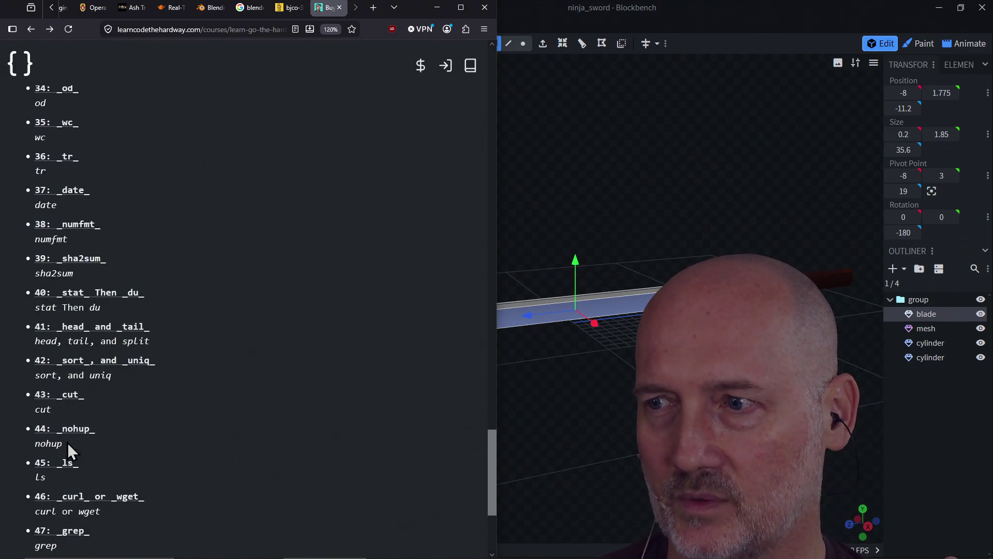
scroll(67, 447, "down", 2)
scroll(64, 297, "up", 9)
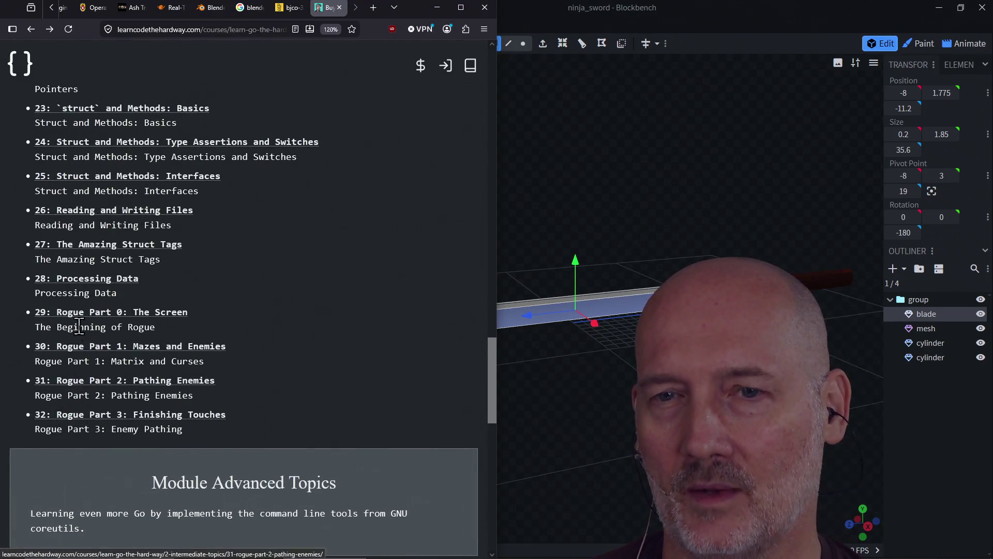
scroll(134, 429, "down", 3)
scroll(134, 428, "down", 5)
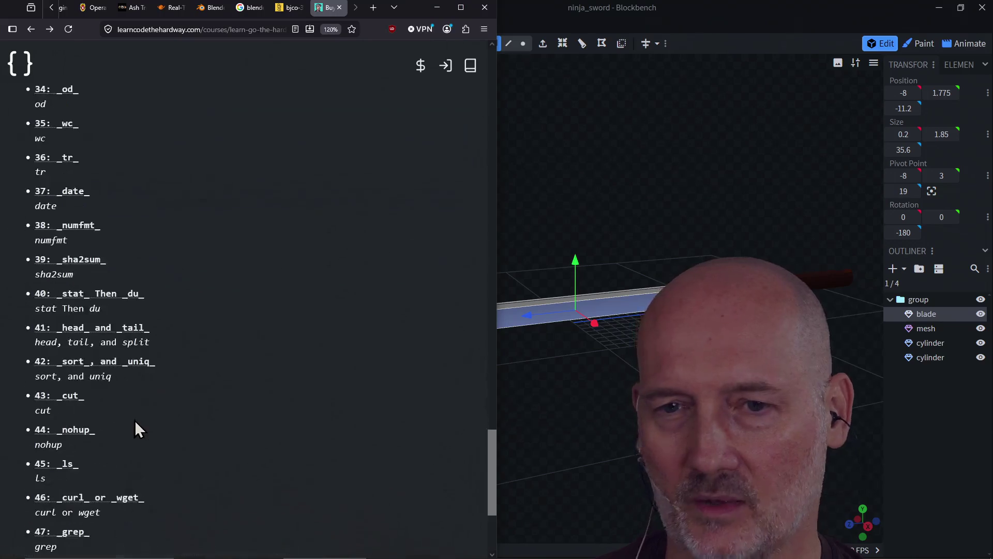
scroll(277, 473, "down", 1)
scroll(277, 468, "up", 6)
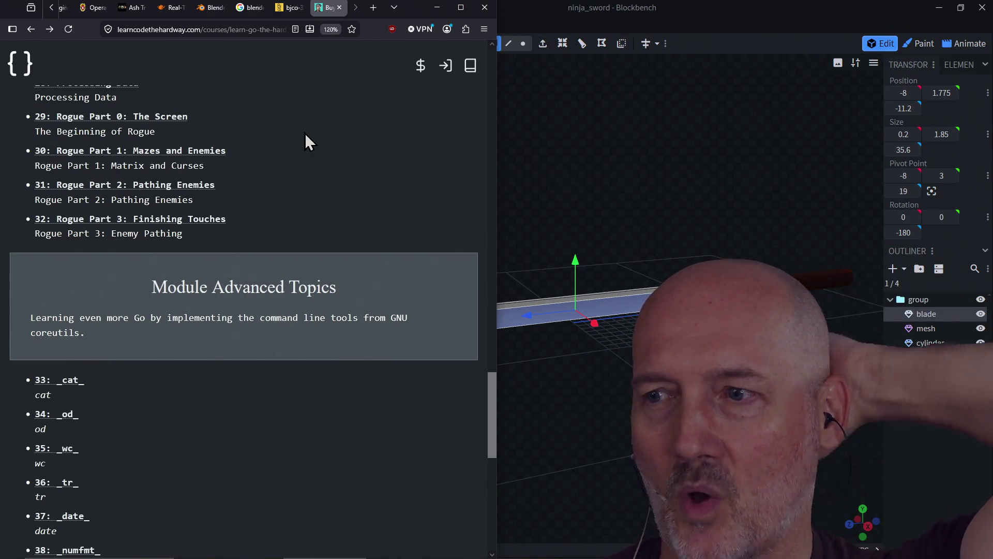
scroll(305, 131, "down", 5)
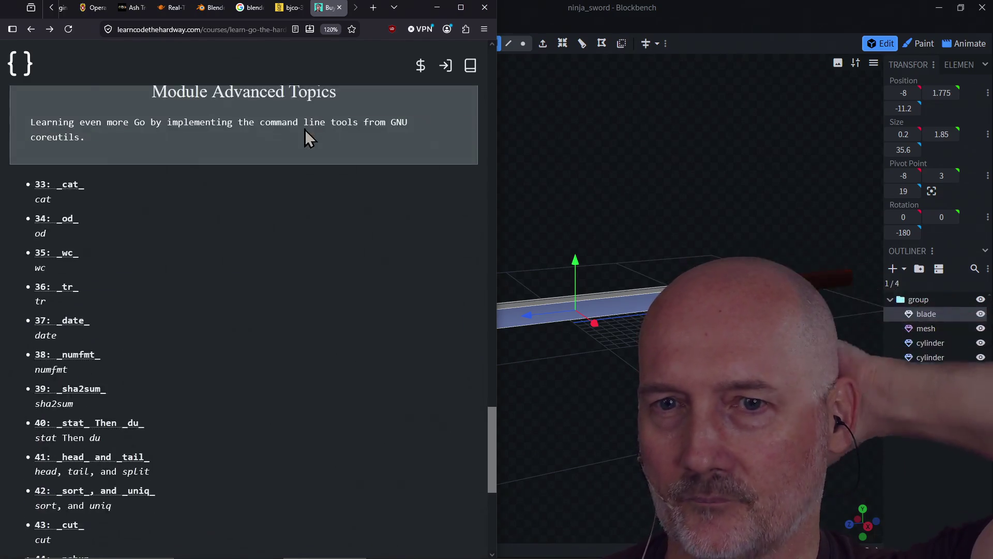
scroll(89, 144, "up", 1)
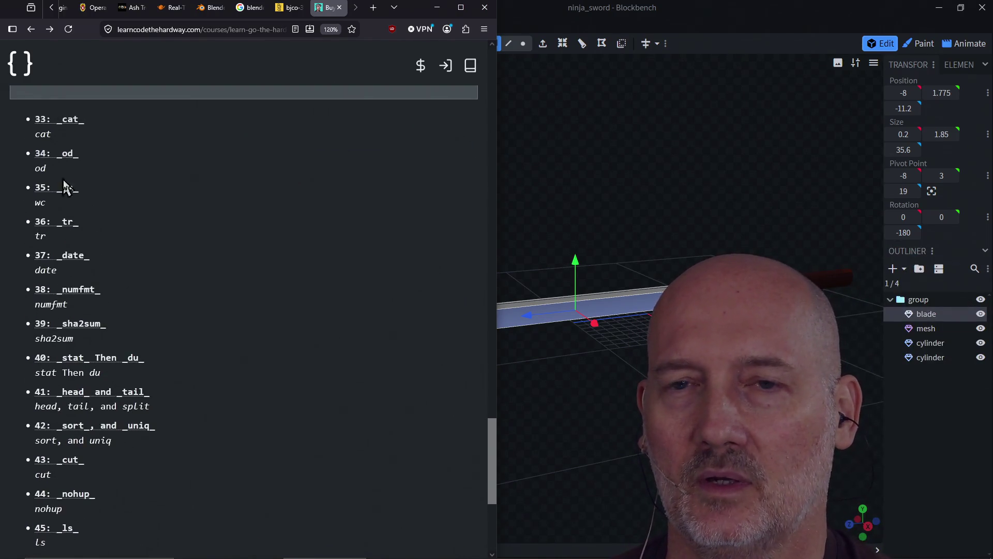
scroll(63, 372, "down", 2)
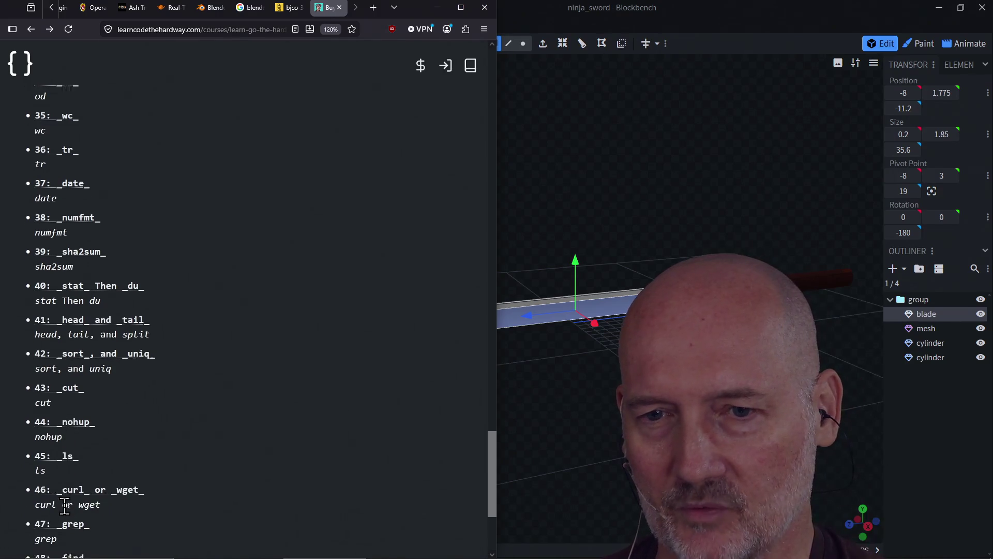
scroll(65, 505, "down", 2)
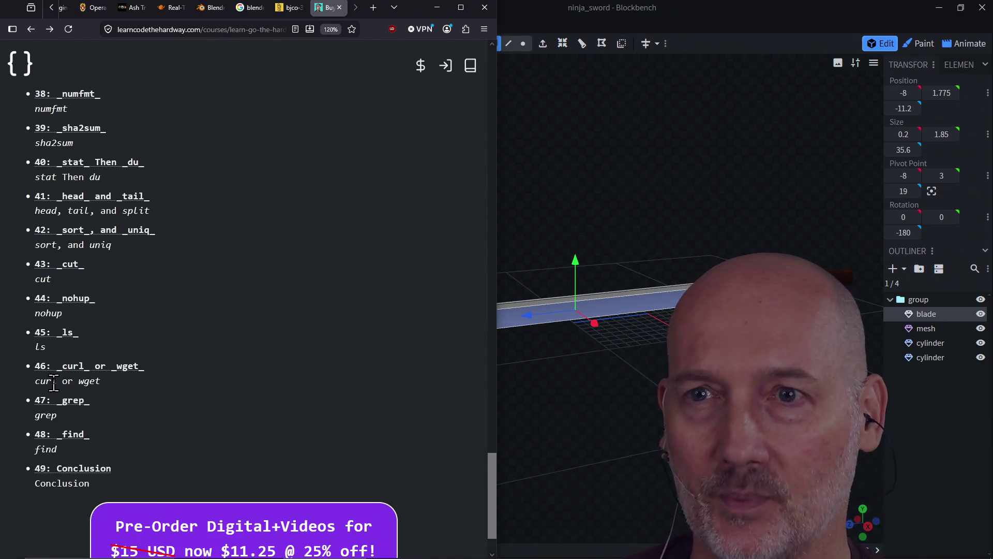
scroll(119, 323, "up", 10)
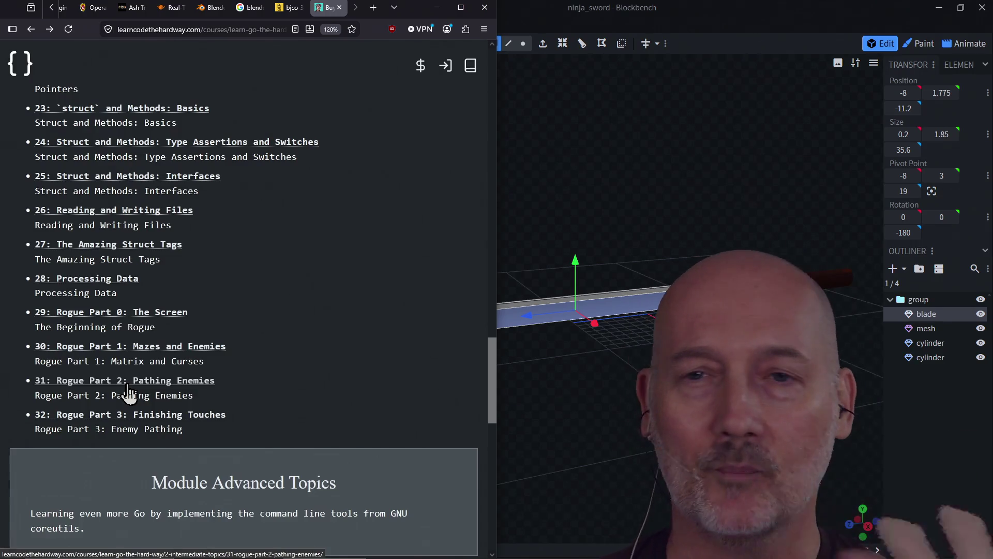
Step: Scroll the course outline and open the lesson '17: Project: Adventure Game'
scroll(161, 421, "down", 7)
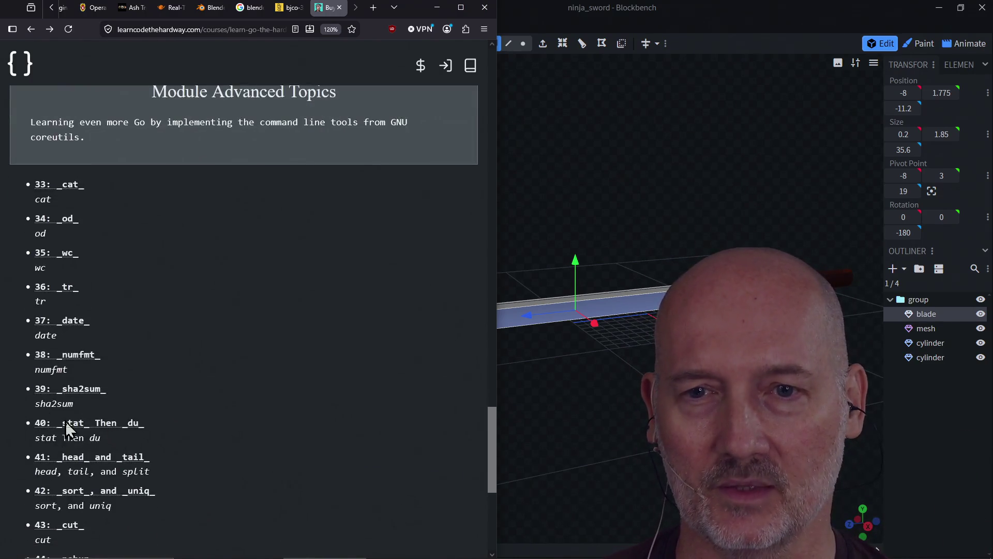
scroll(119, 318, "up", 6)
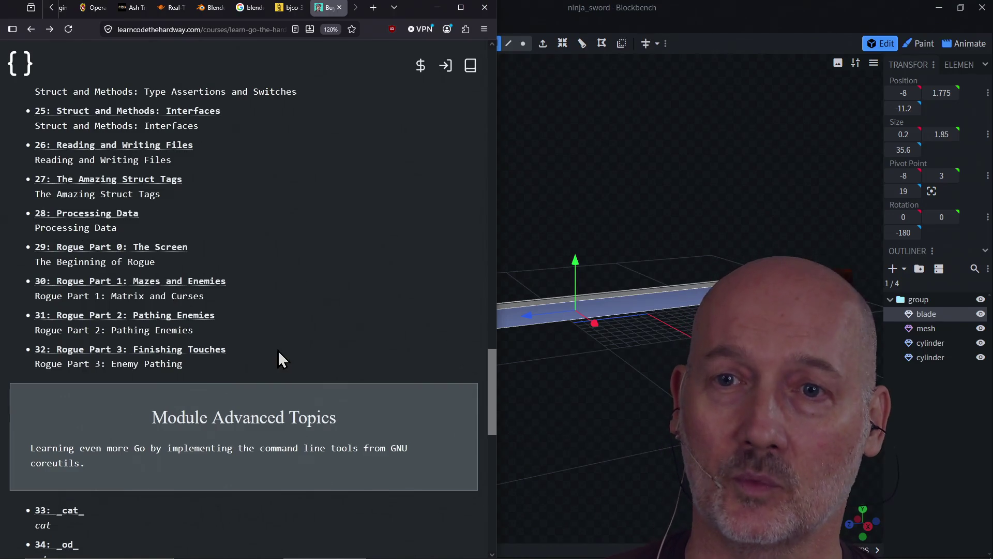
scroll(295, 287, "down", 1)
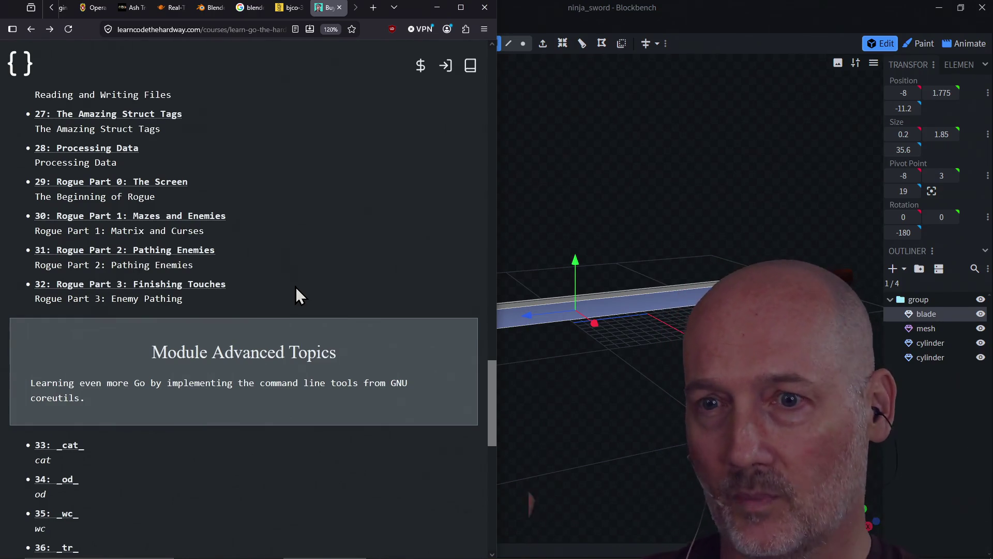
scroll(296, 287, "down", 5)
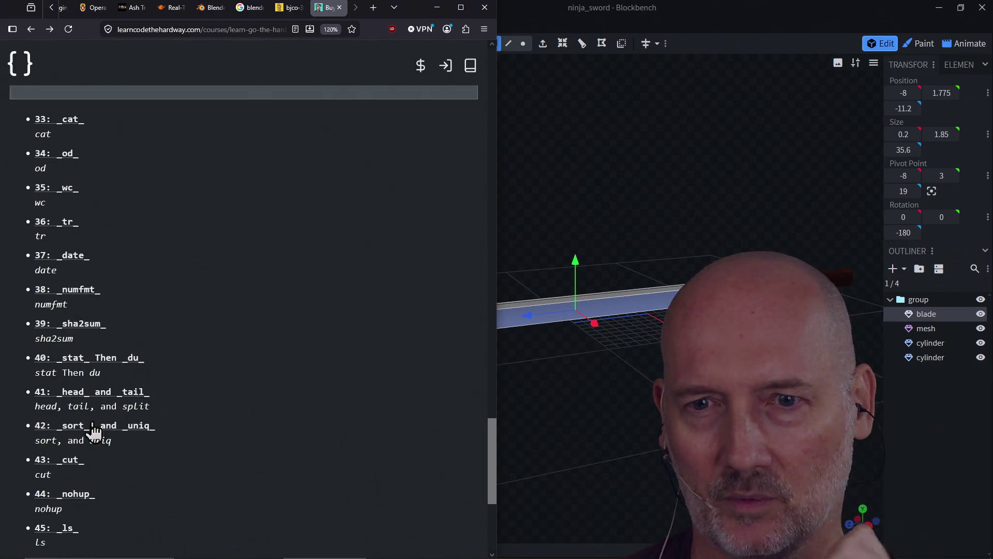
scroll(207, 454, "up", 4)
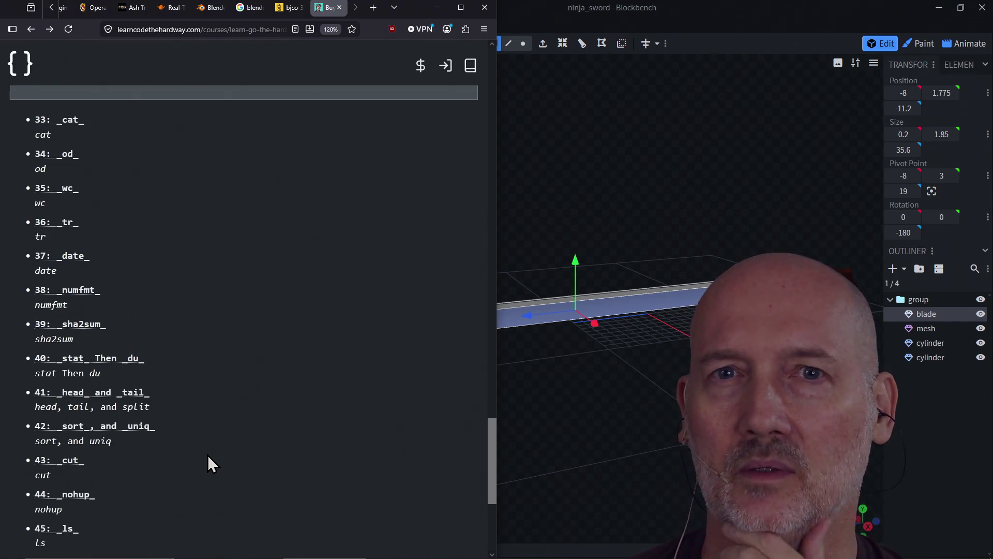
scroll(207, 455, "up", 3)
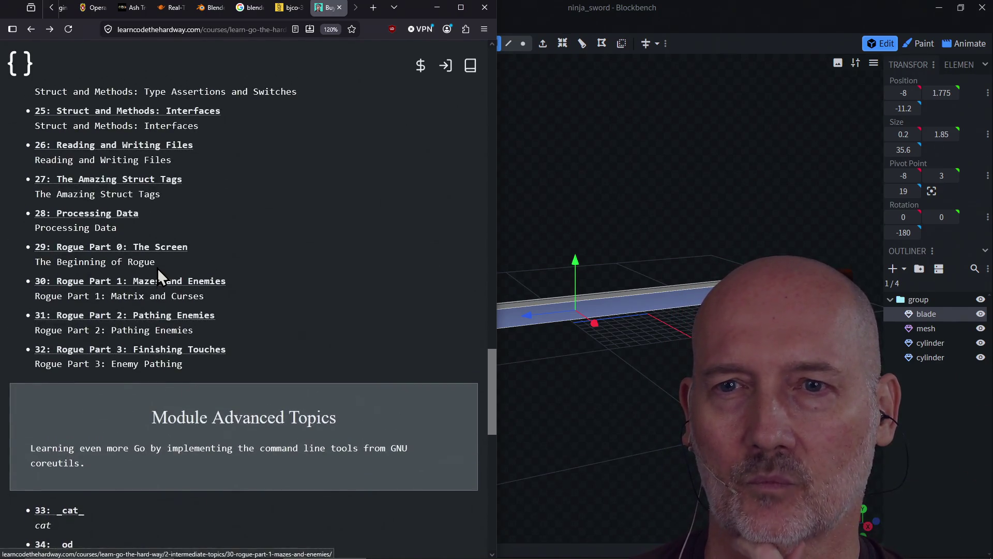
scroll(306, 346, "down", 1)
scroll(306, 346, "down", 9)
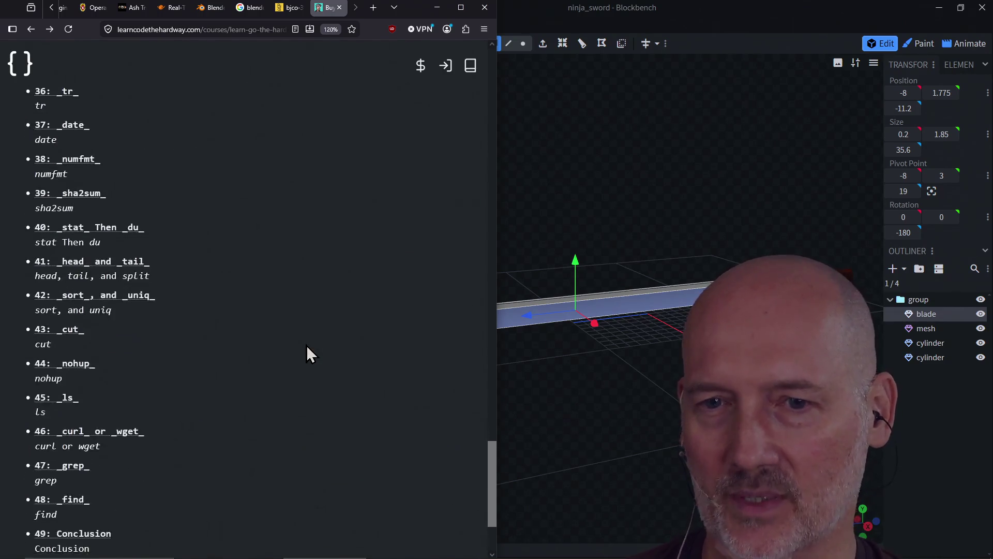
scroll(306, 345, "up", 2)
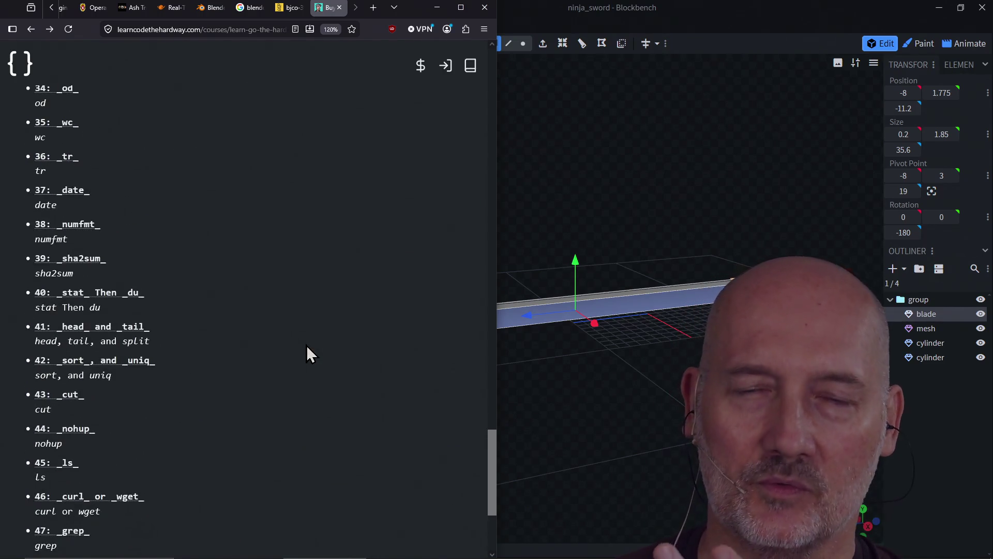
scroll(306, 346, "up", 7)
scroll(279, 293, "down", 2)
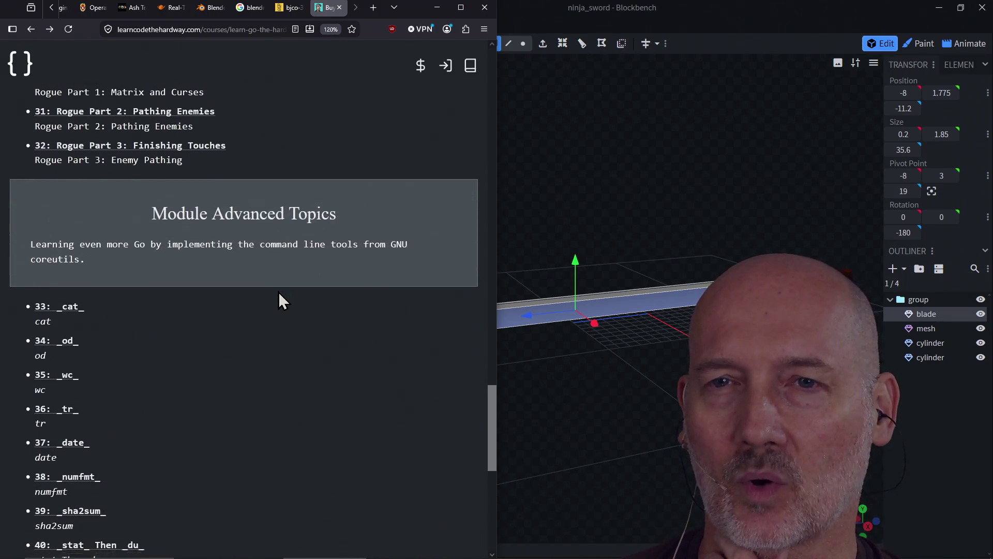
scroll(279, 293, "down", 2)
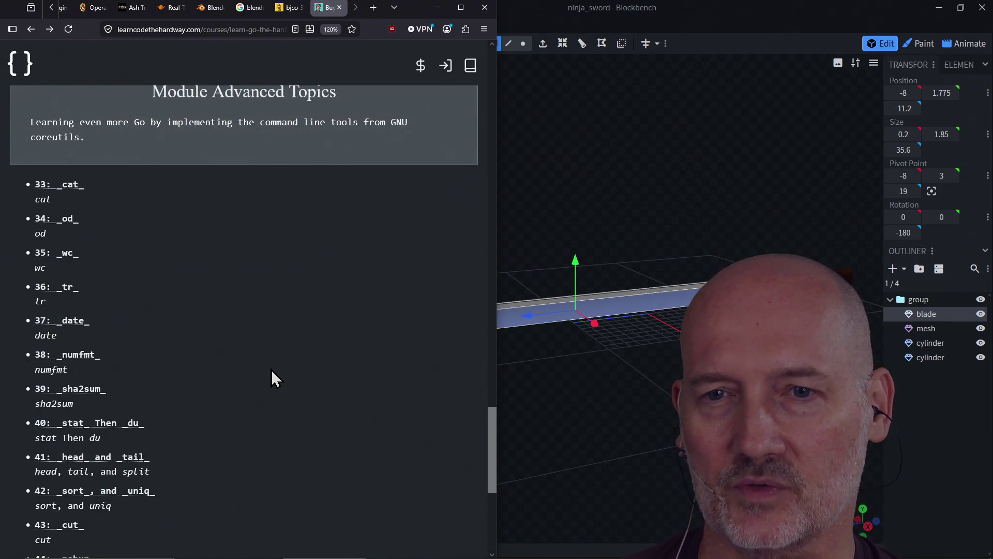
scroll(271, 370, "down", 2)
scroll(271, 370, "up", 2)
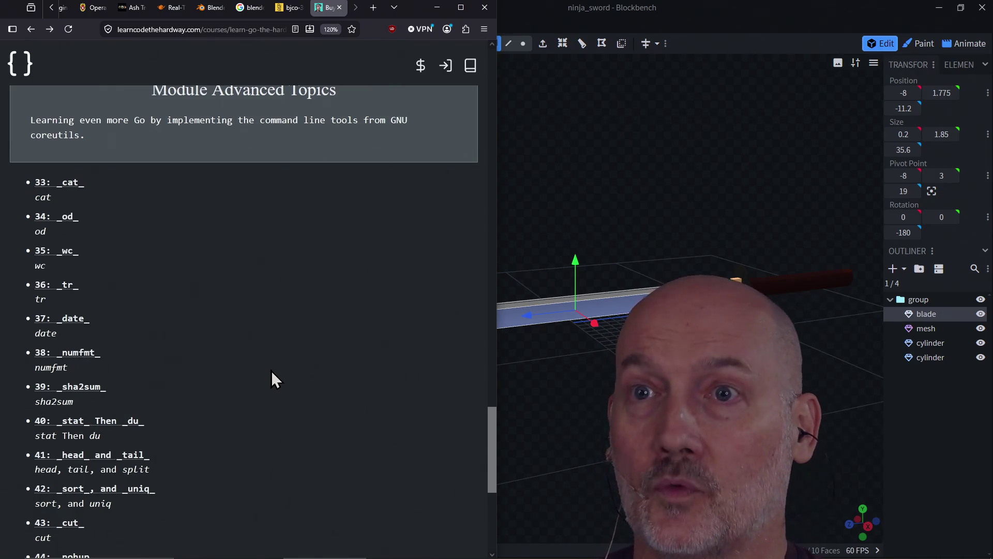
scroll(254, 349, "up", 5)
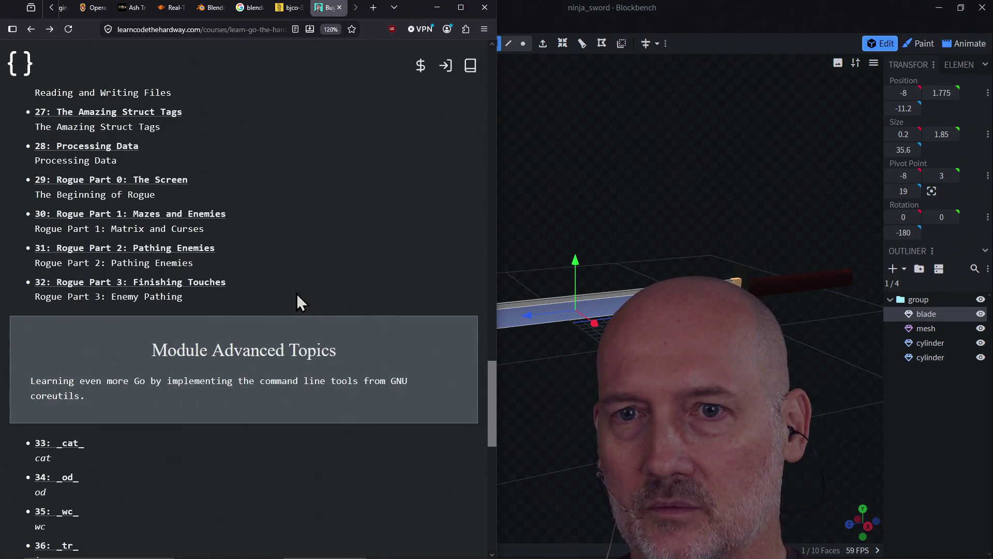
scroll(270, 261, "up", 10)
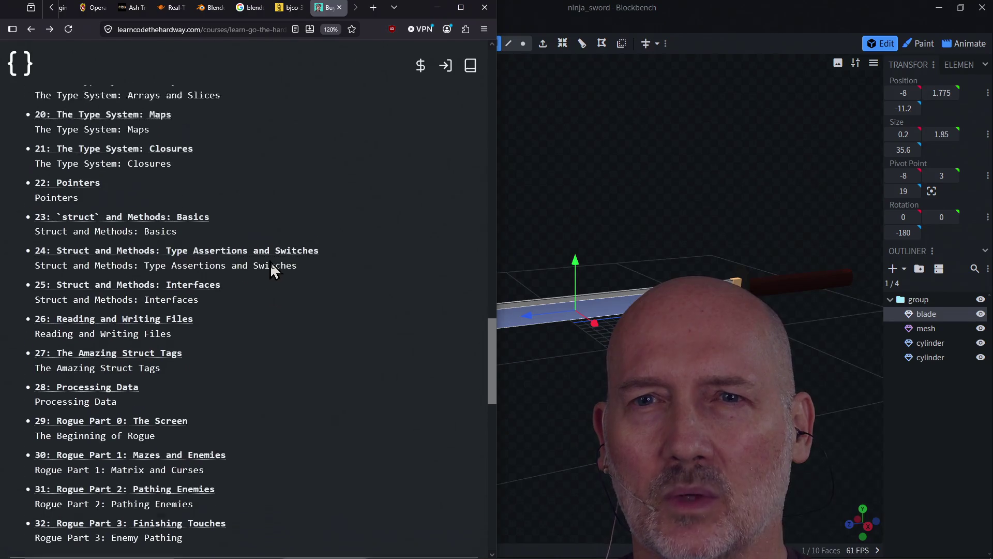
left_click(165, 248)
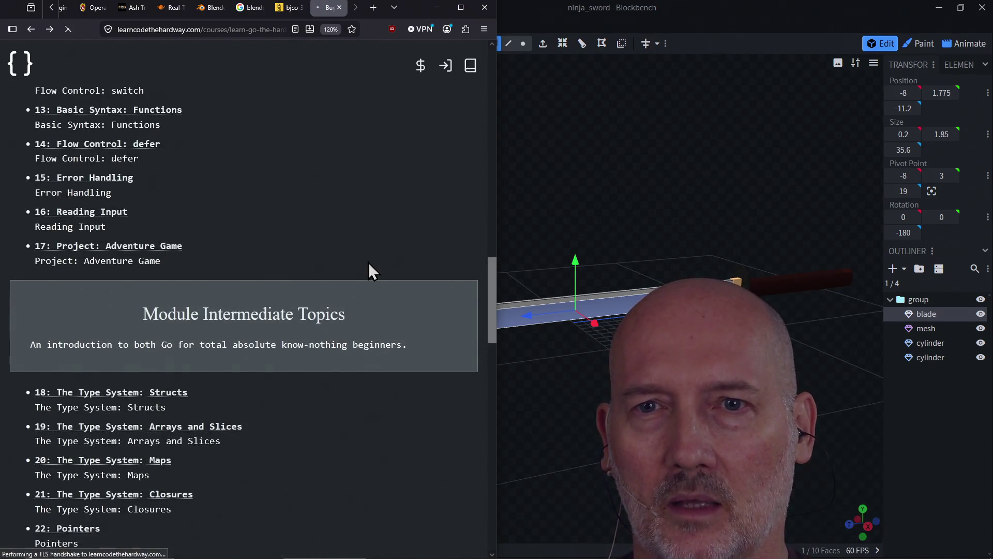
Step: Scroll the Adventure Game lesson and select, then dismiss, its web address
scroll(337, 258, "down", 20)
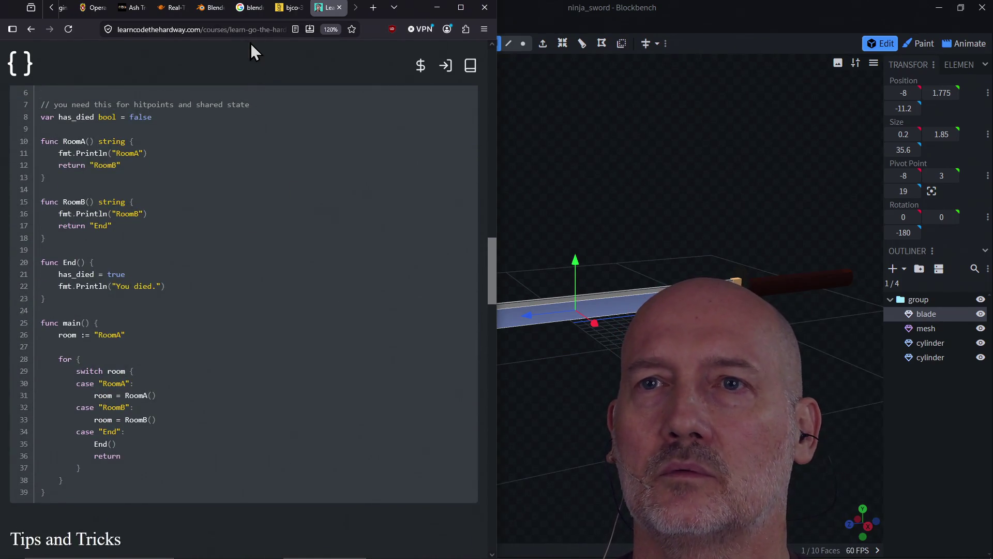
left_click(251, 30)
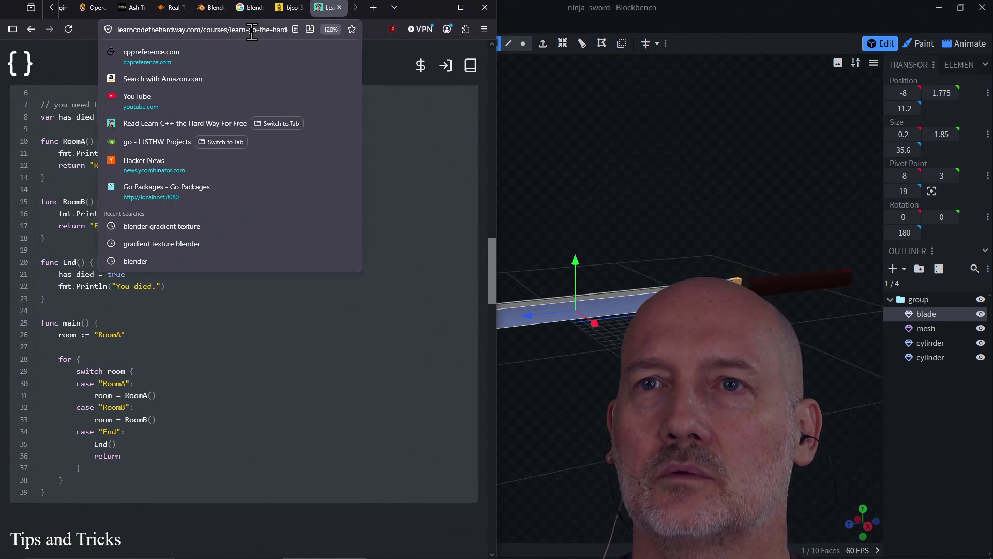
left_click(311, 455)
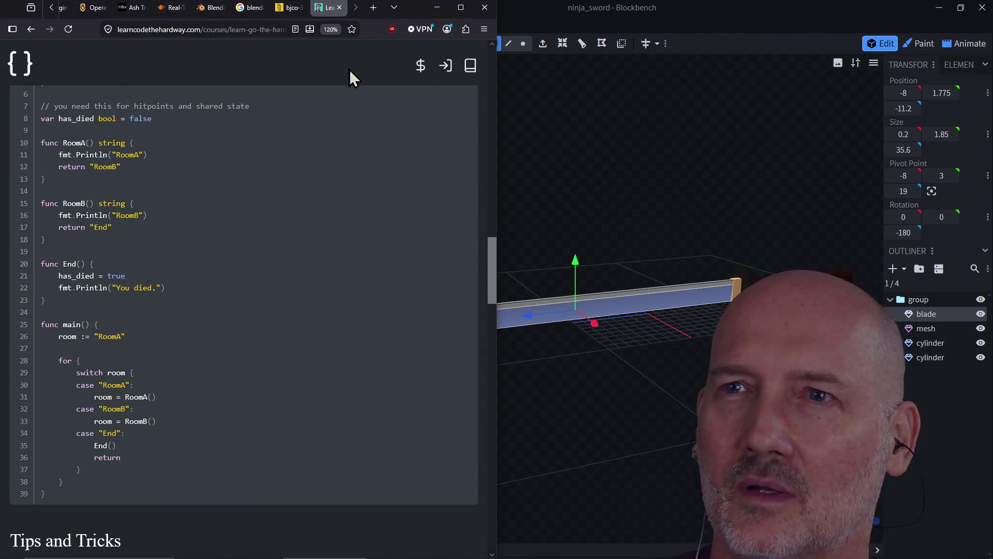
Step: In a new tab, search Google for 'micro text editor'
key("ctrl+t")
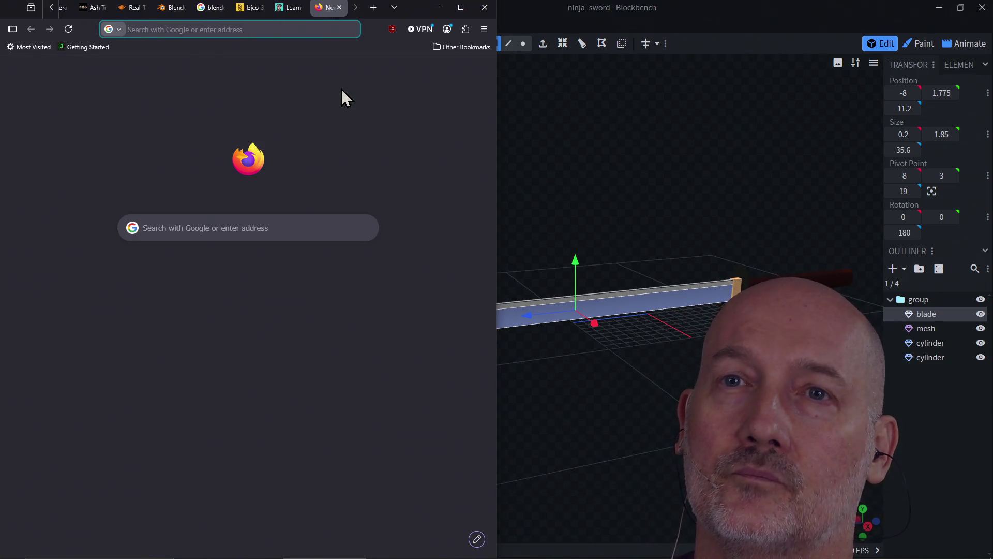
type("micro te")
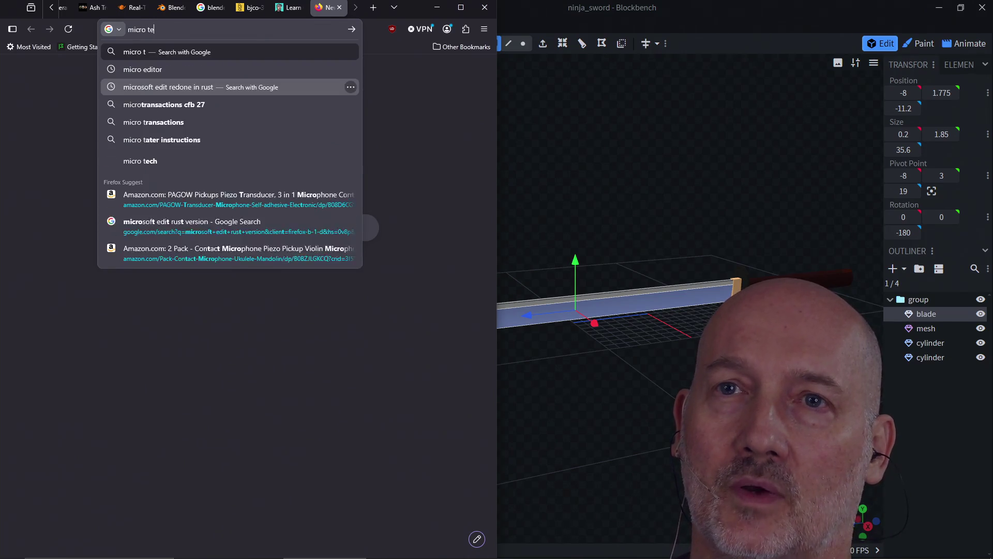
type("xt editor")
key("Return")
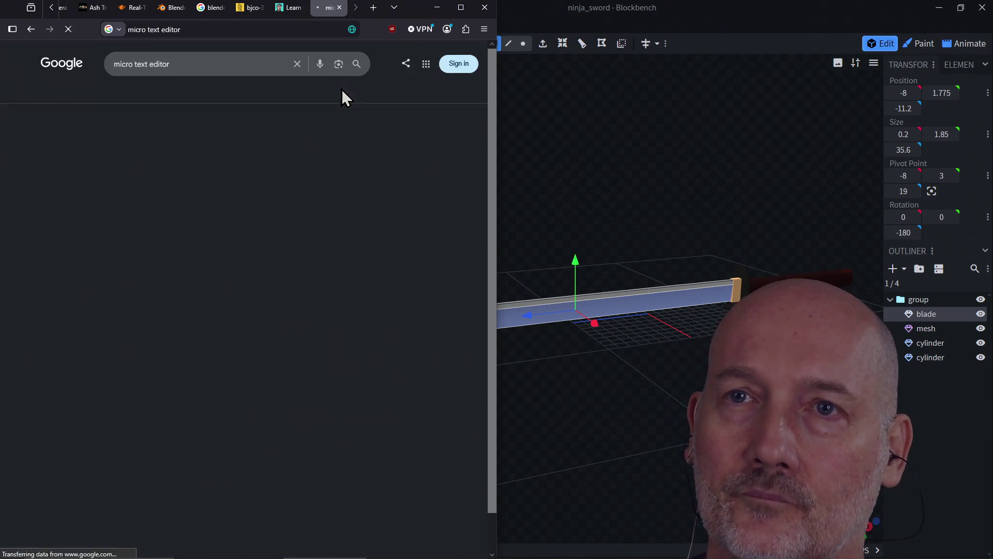
Step: Open the 'Micro - Home' result at micro-editor.github.io
left_click(72, 145)
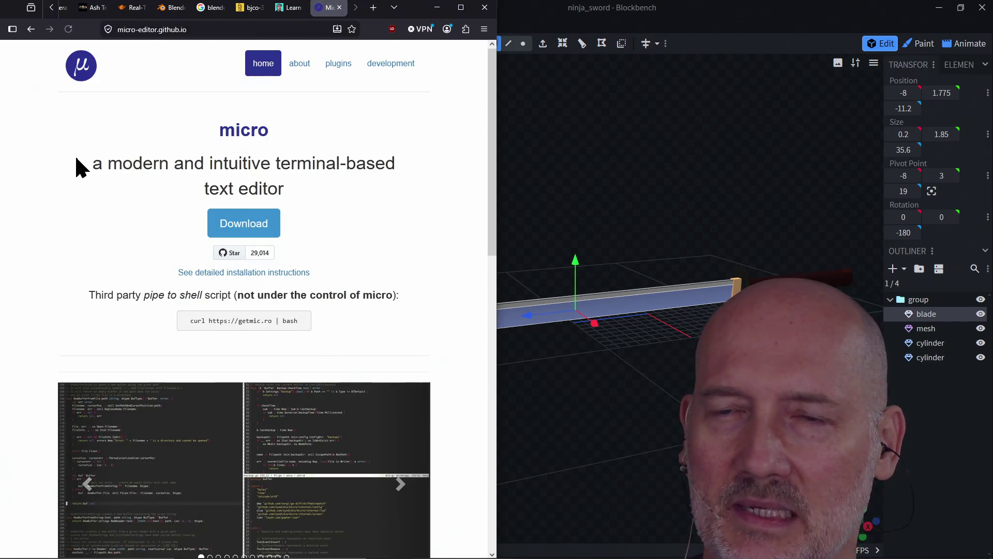
left_click(265, 35)
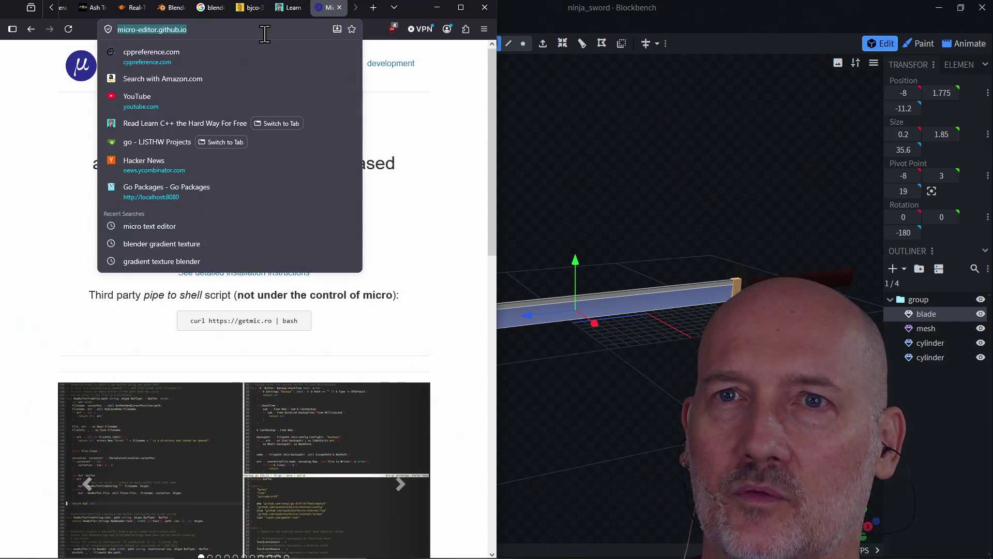
left_click(464, 301)
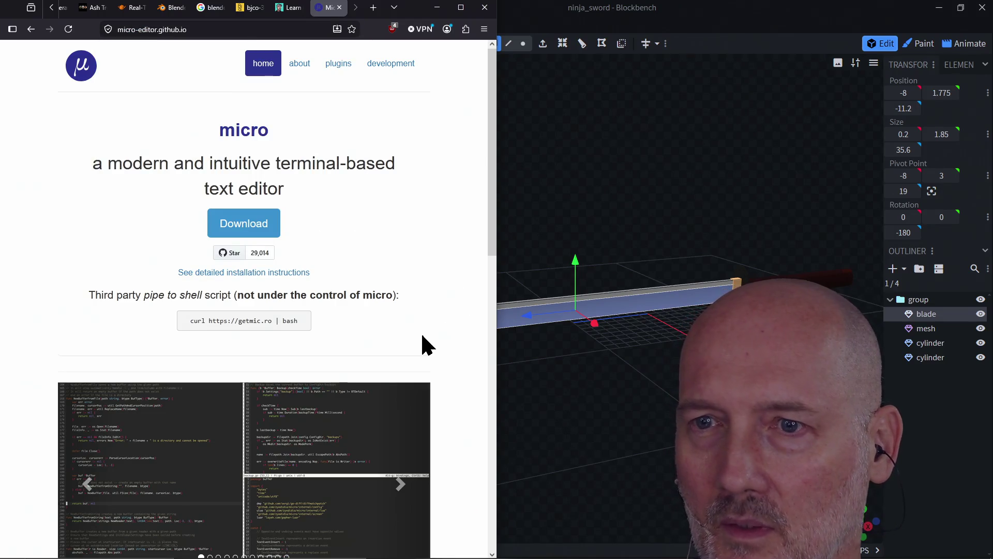
Step: Scroll through micro's features list and back up to the top
scroll(421, 343, "down", 4)
scroll(421, 343, "up", 2)
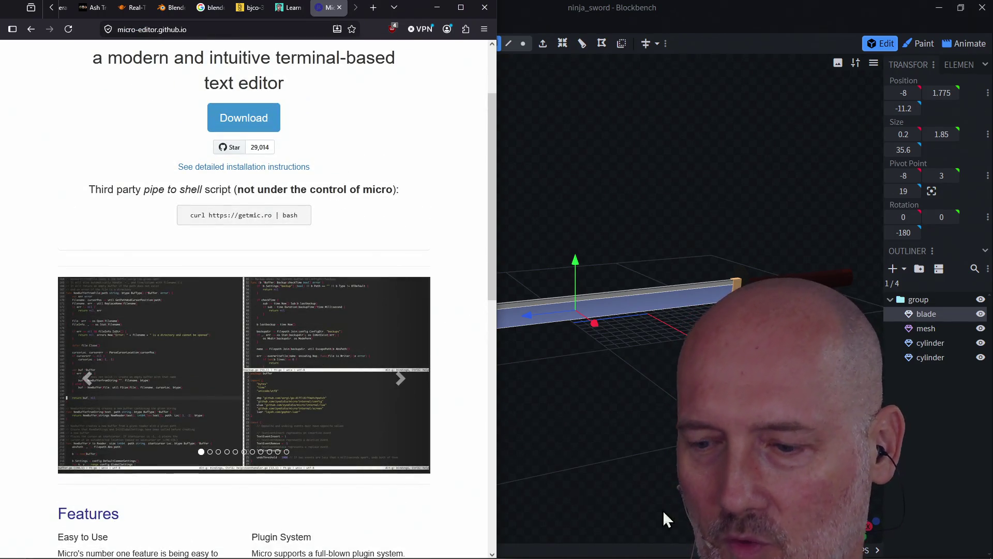
mouse_move(667, 557)
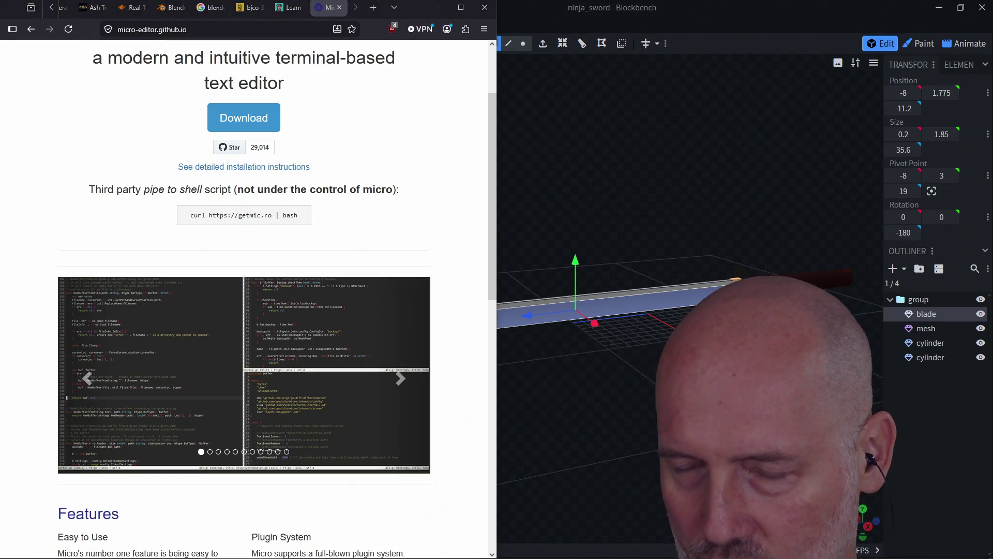
scroll(384, 239, "down", 8)
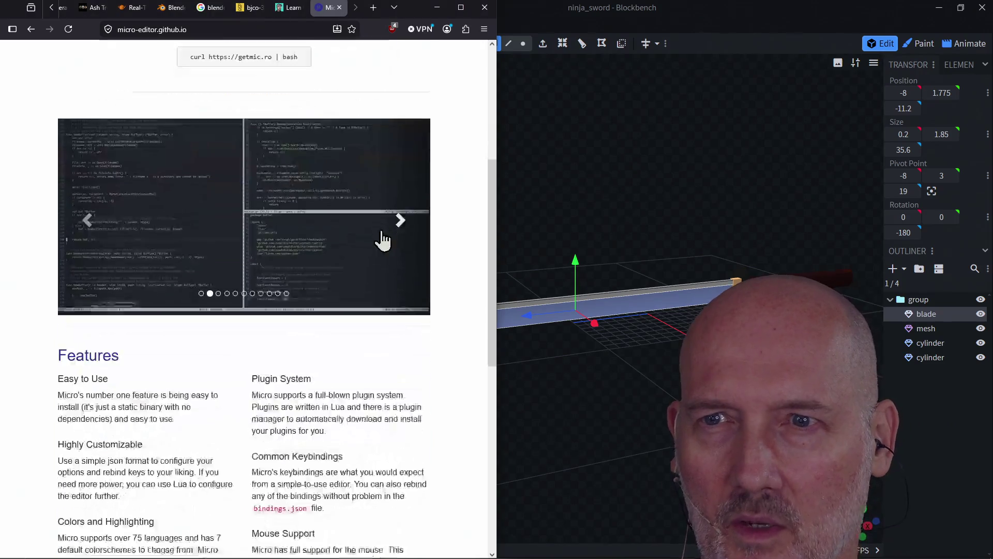
scroll(384, 239, "down", 3)
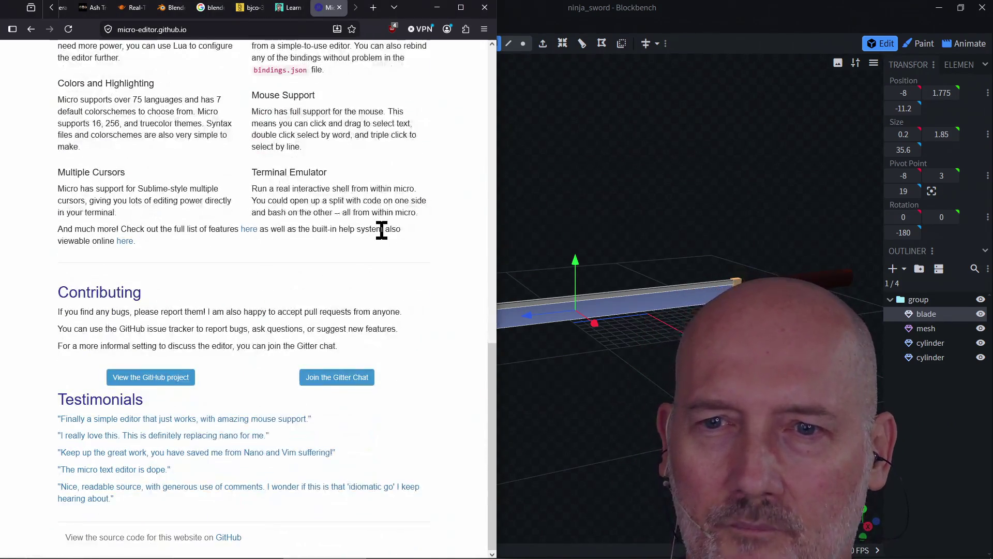
scroll(382, 231, "up", 12)
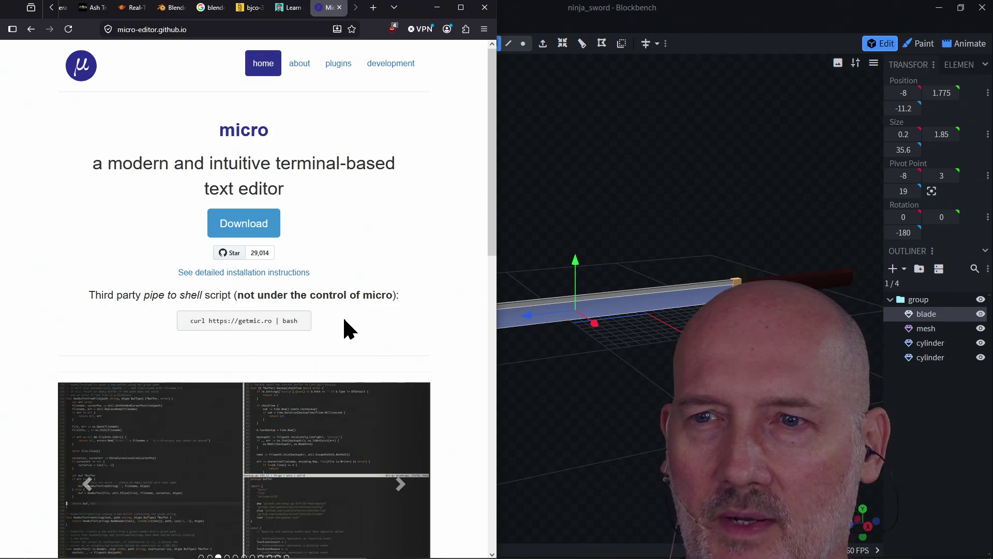
scroll(344, 319, "down", 5)
scroll(344, 321, "down", 8)
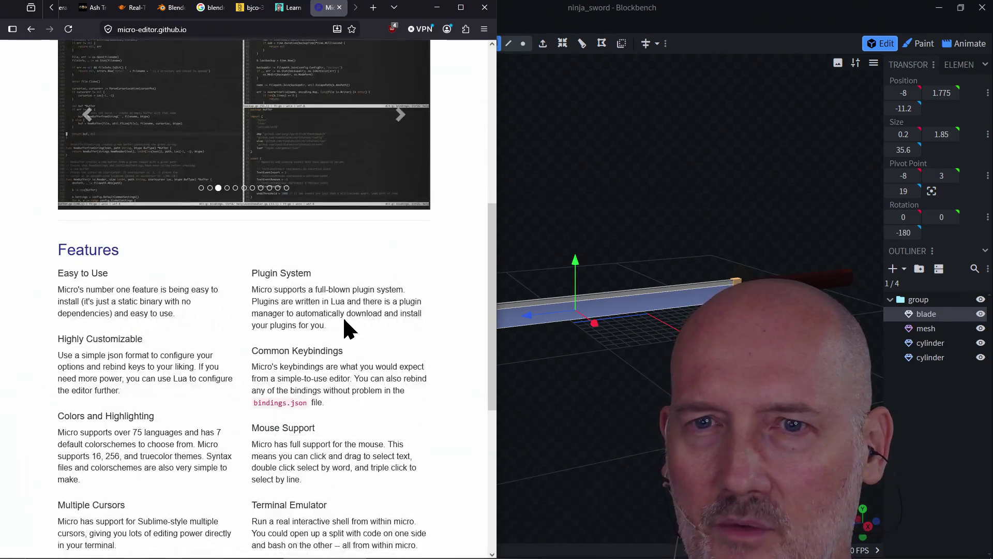
scroll(344, 321, "up", 7)
scroll(343, 327, "up", 6)
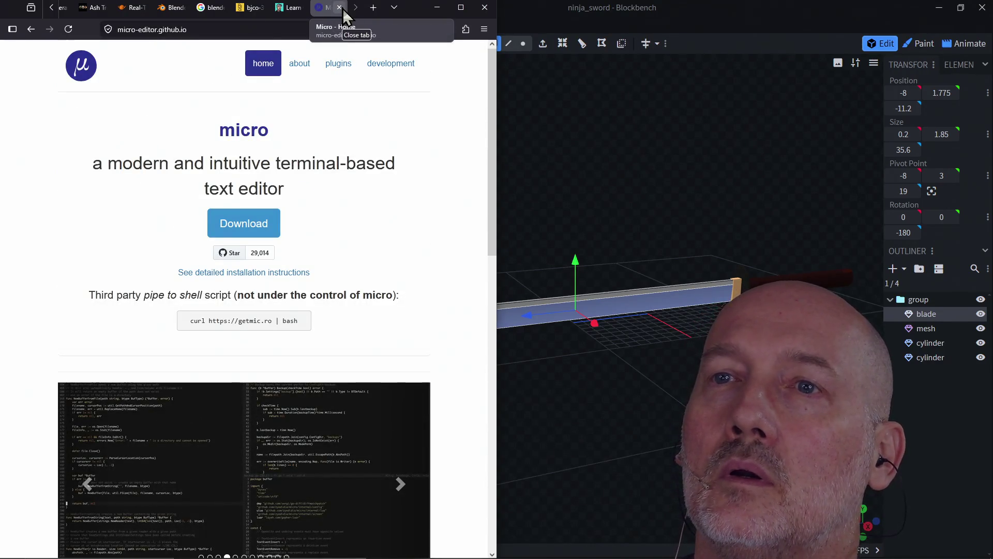
Step: Return to the Adventure Game lesson page and scroll through the exercise
left_click(279, 12)
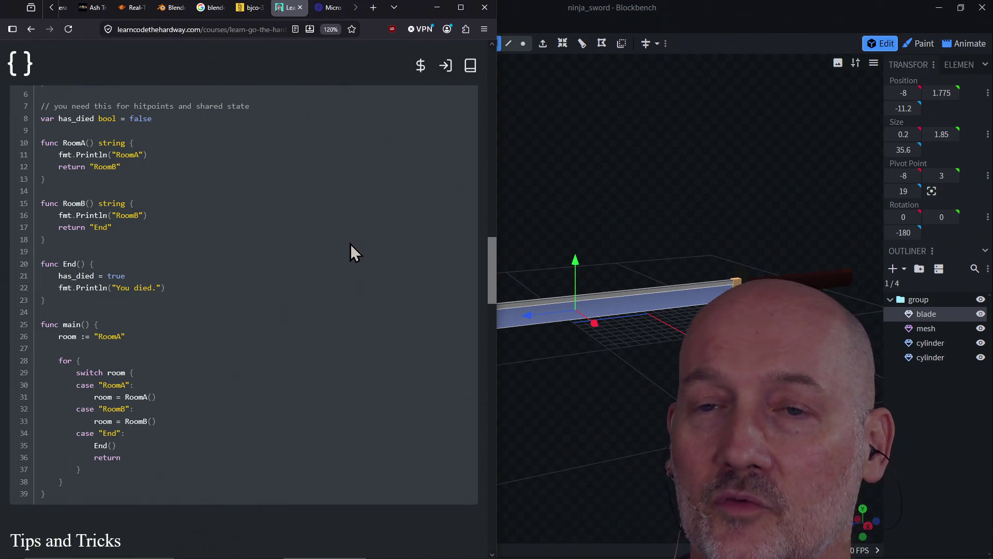
scroll(350, 244, "up", 15)
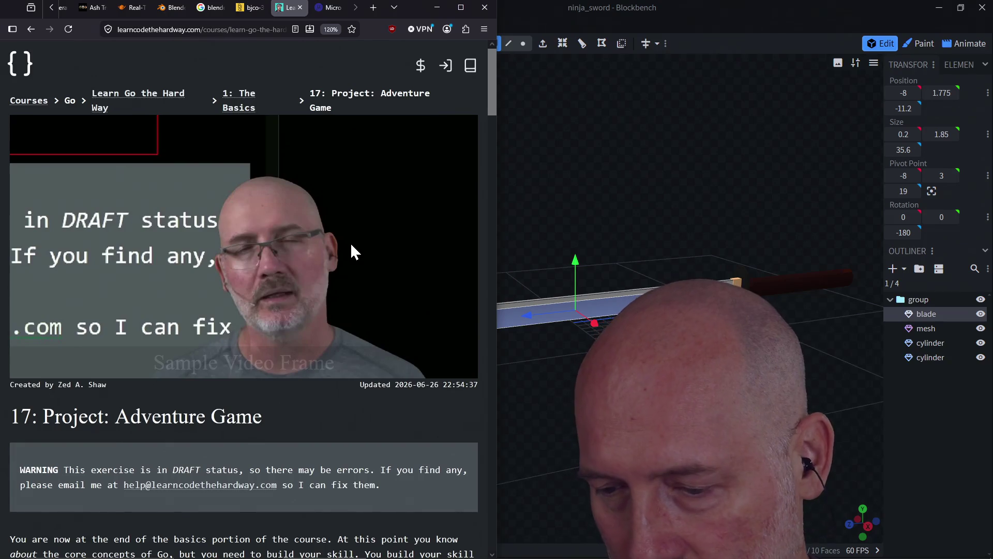
scroll(343, 346, "down", 5)
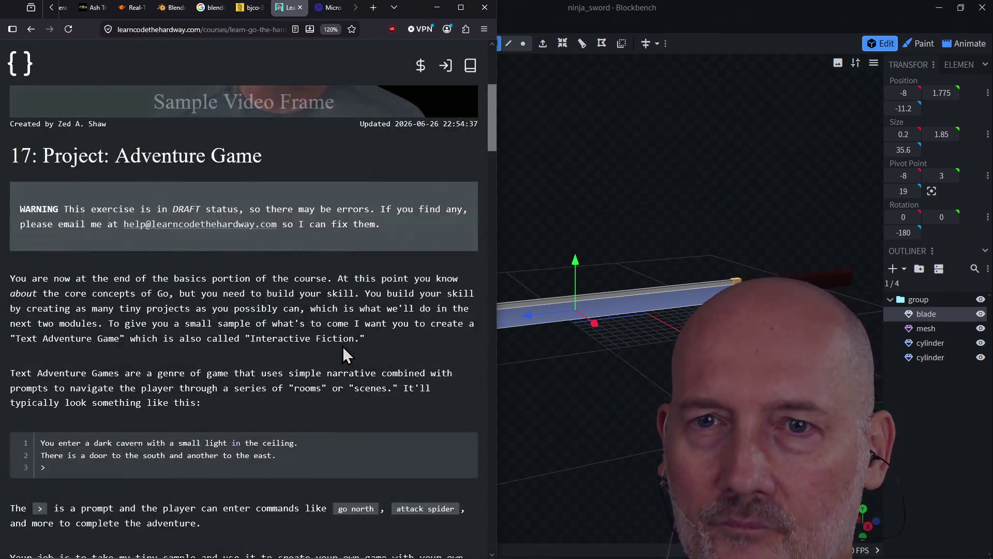
scroll(342, 346, "down", 1)
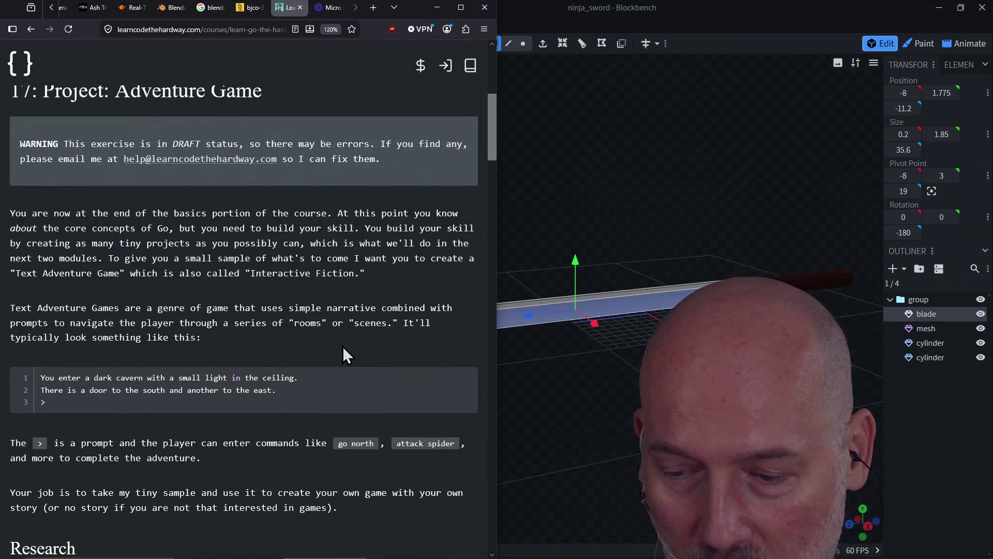
Step: Highlight the words 'small' and 'another' and the first line of the code sample, then clear the selection
double_click(183, 378)
double_click(188, 390)
double_click(188, 390)
triple_click(188, 378)
double_click(188, 377)
left_click(188, 378)
Step: Read the rest of the exercise and close the Learn Code the Hard Way tab
scroll(188, 378, "down", 2)
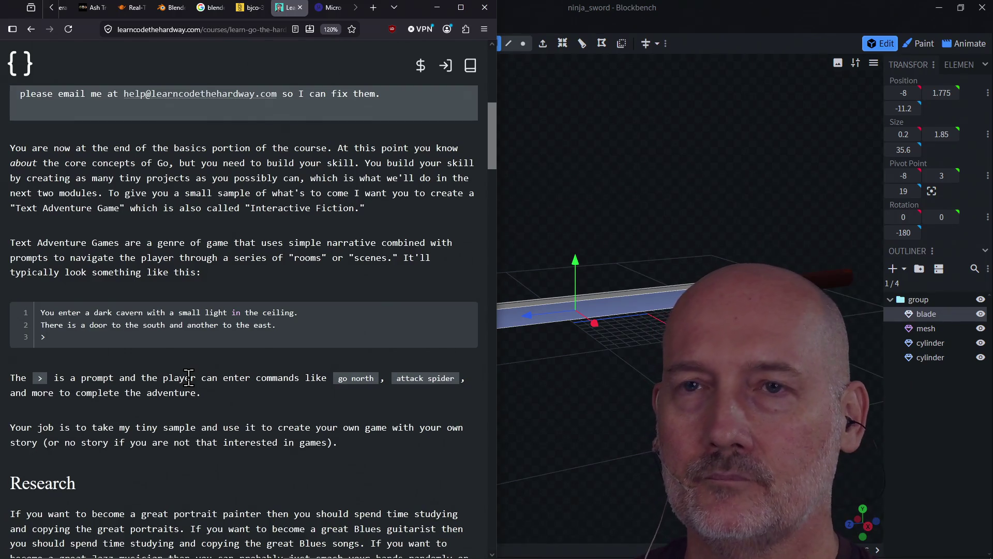
scroll(188, 377, "down", 10)
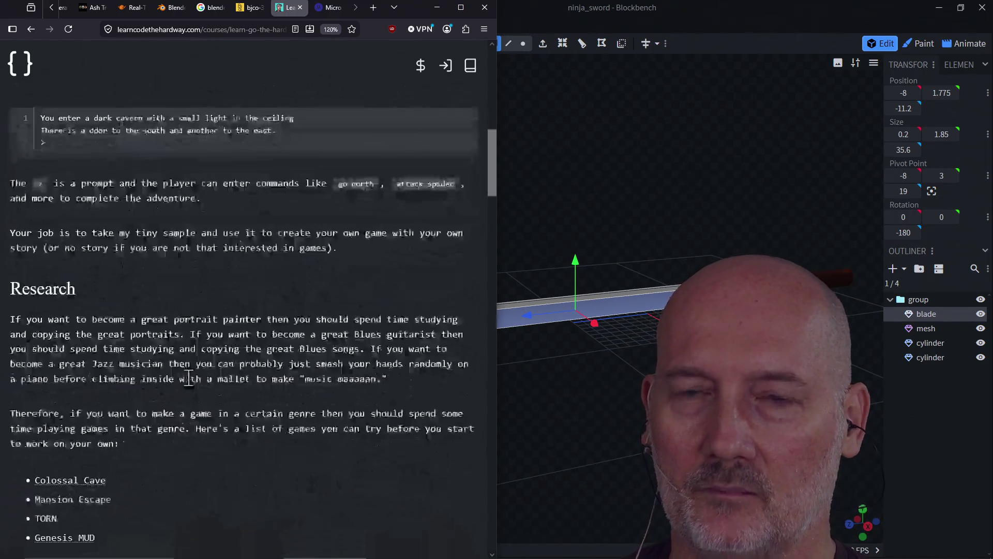
scroll(188, 378, "up", 15)
scroll(188, 378, "up", 2)
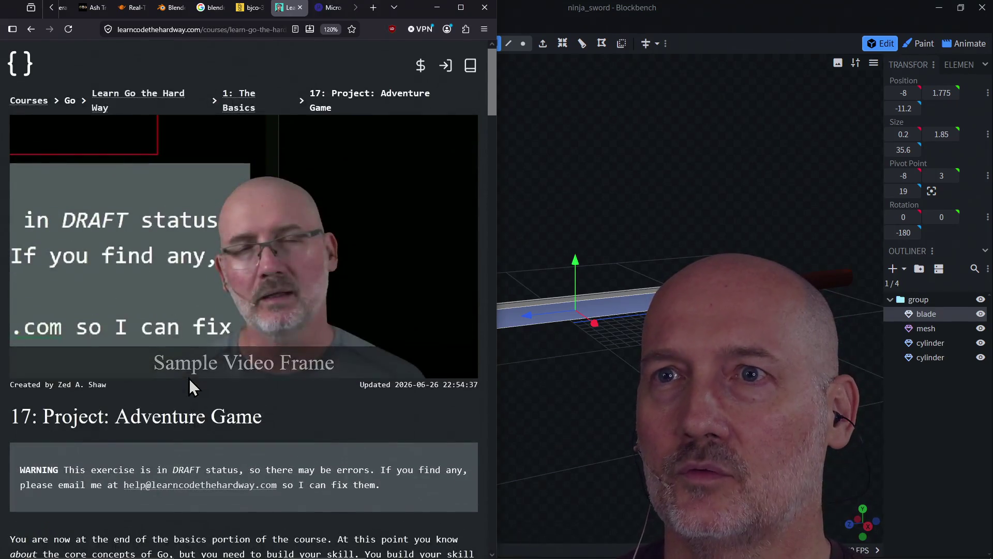
left_click(301, 7)
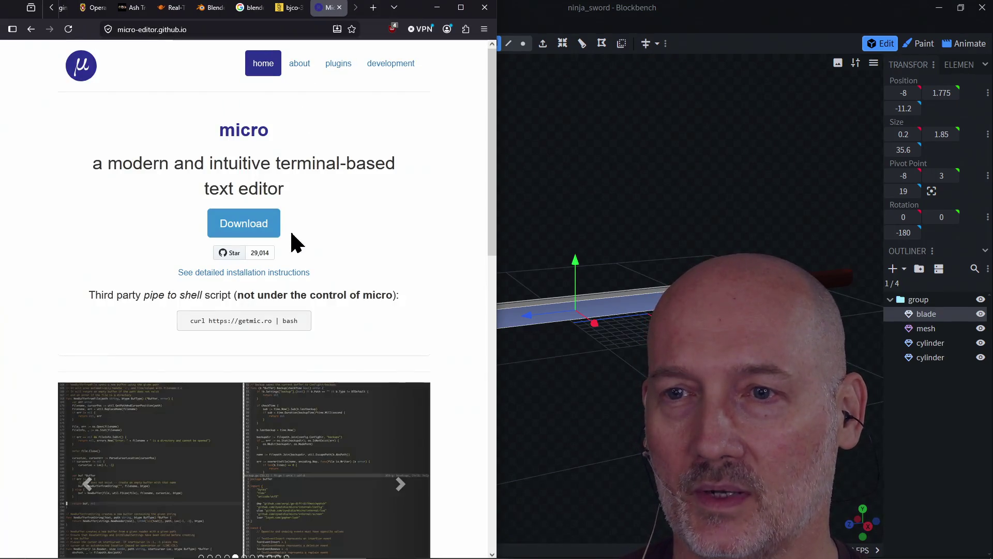
Step: Close the micro editor and Google blend search tabs
left_click(340, 8)
left_click(296, 8)
left_click(303, 7)
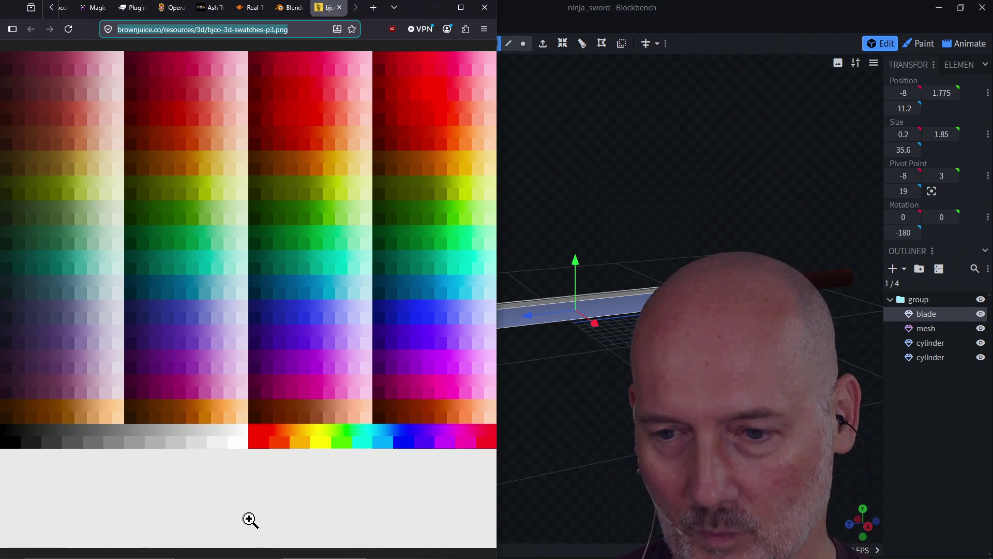
Step: Go to Amazon in a new tab and search for 'strathmore sketchbook'
key("ctrl+t")
type("amazon.com/")
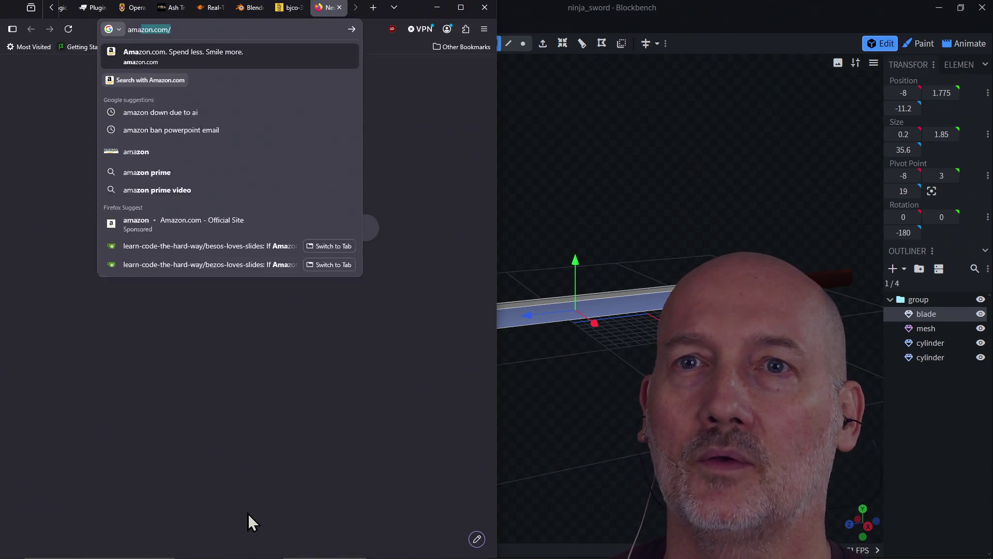
key("Return")
left_click(260, 53)
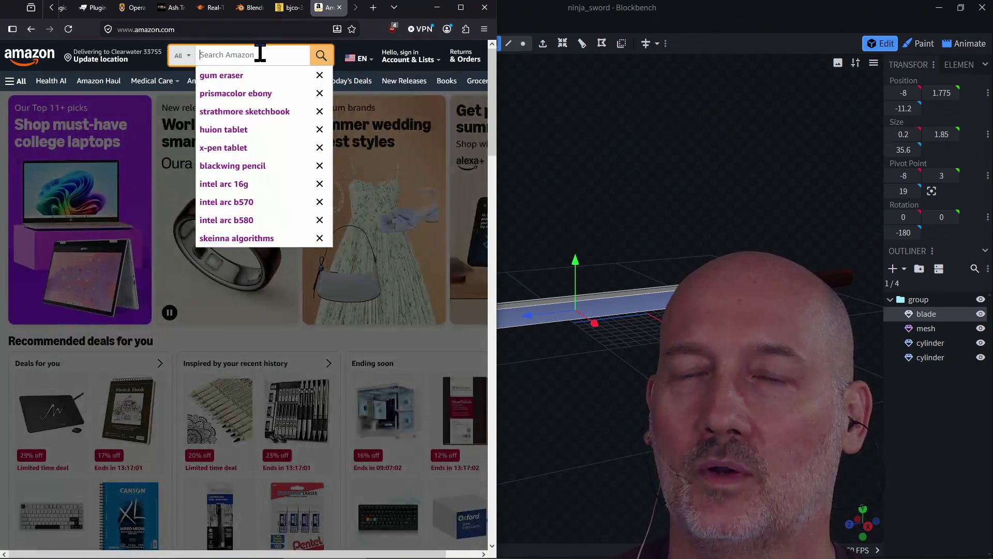
type("strat")
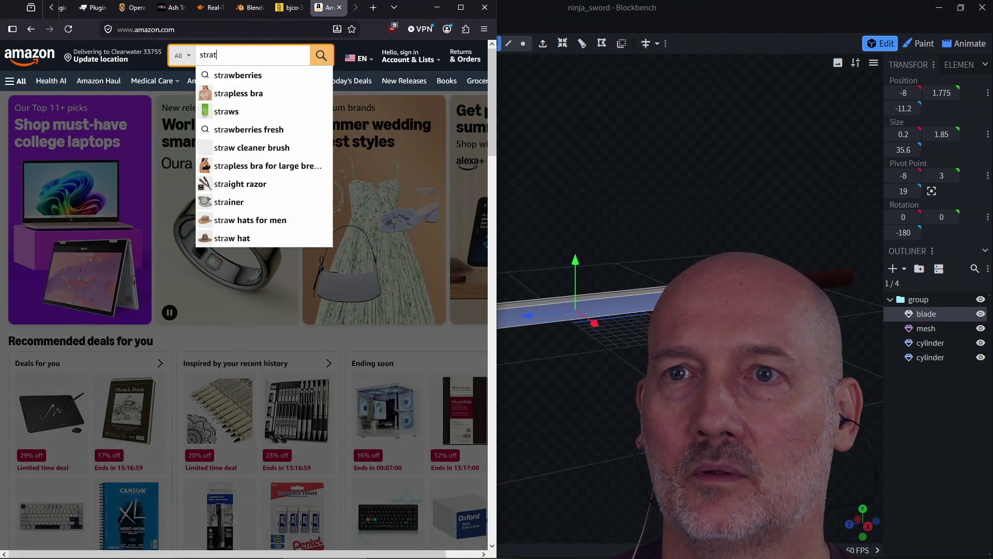
type("hmore ske")
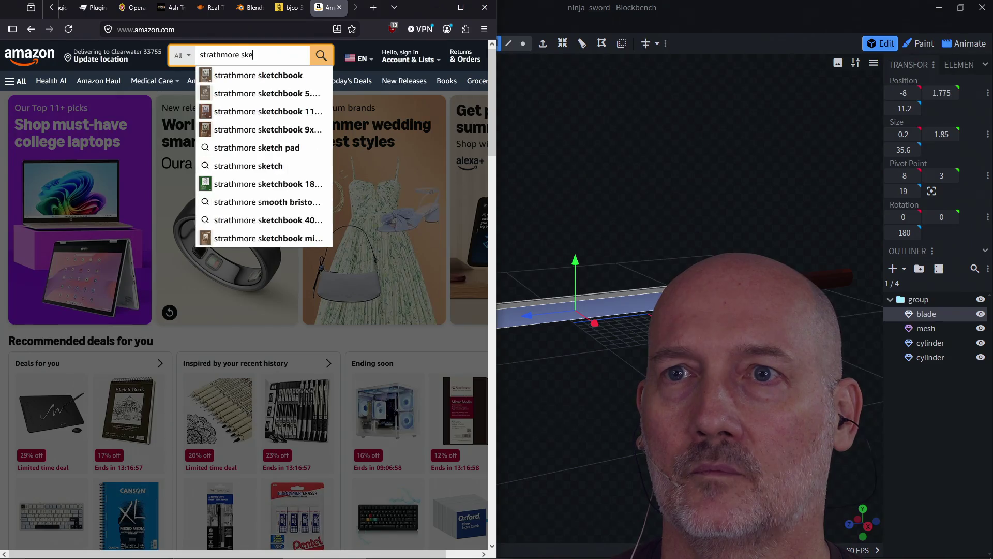
type("tchbook")
key("Return")
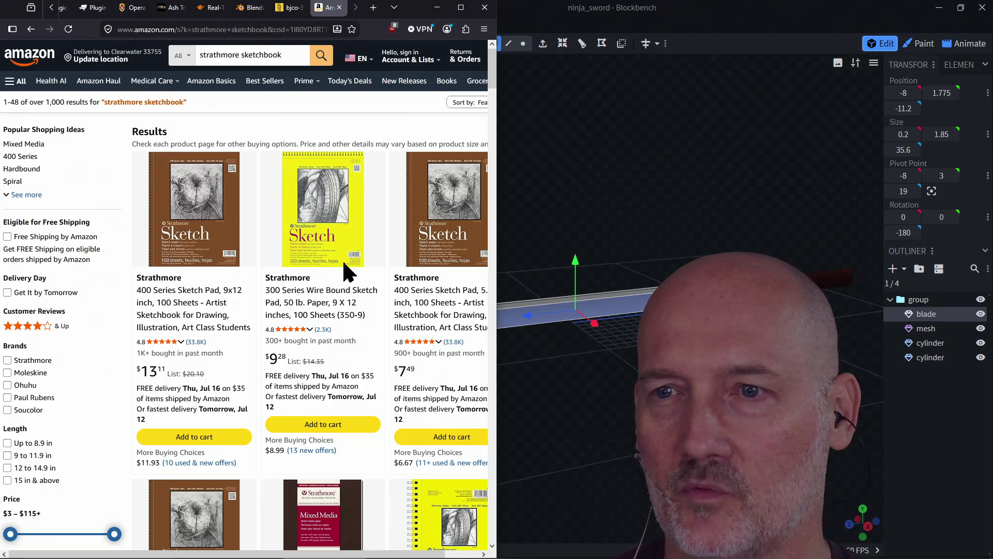
Step: Open the Strathmore 400 Series 5.5x8.5 sketch pad page and select the search text
left_click(436, 231)
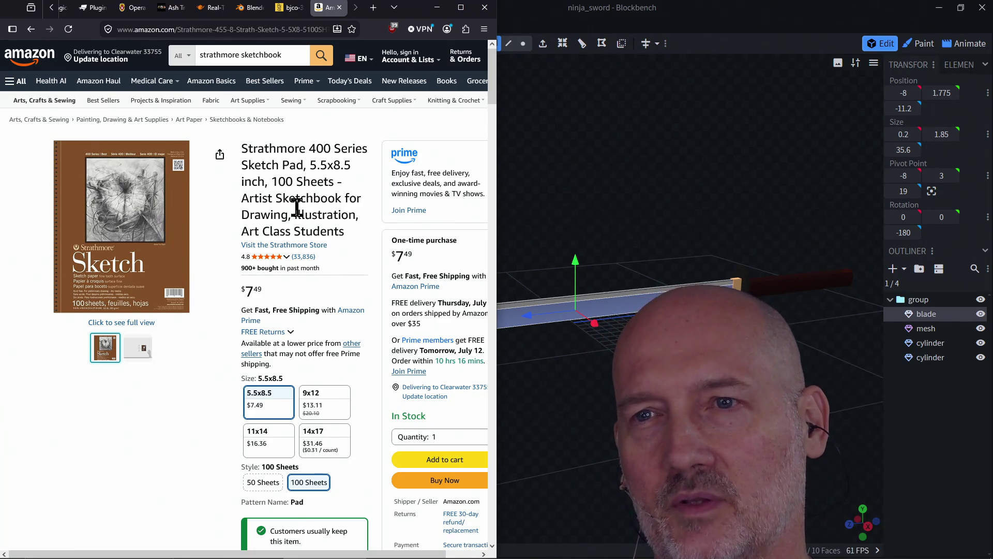
left_click(279, 54)
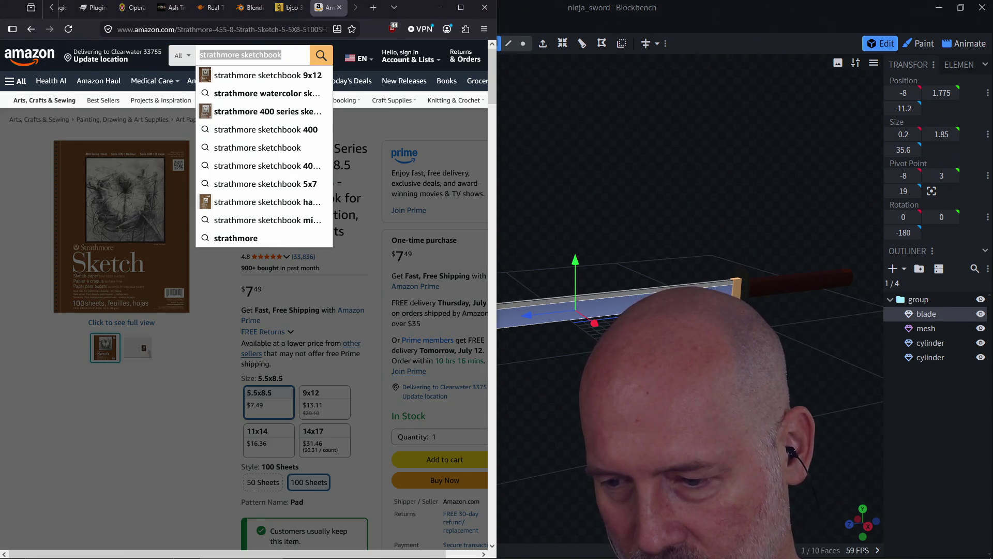
left_click(279, 55)
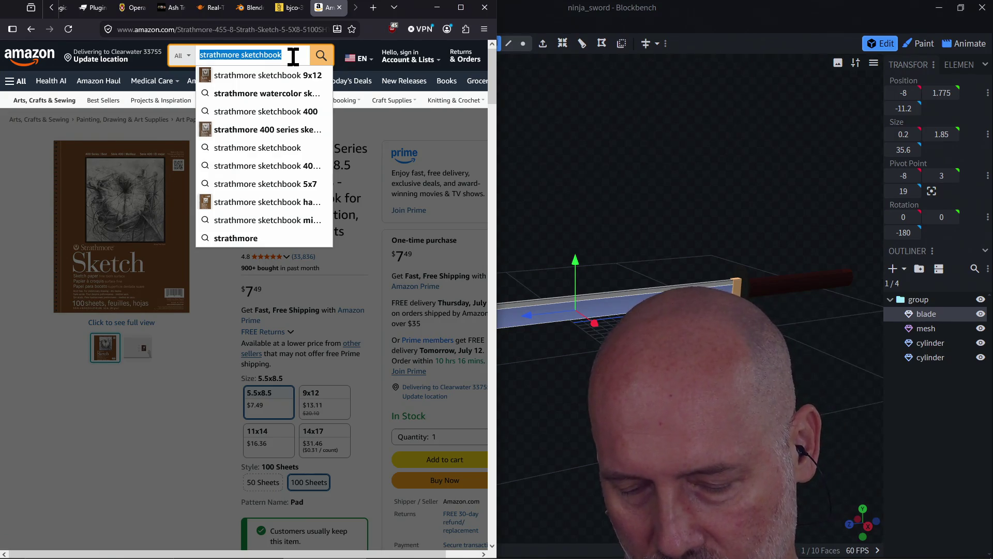
Step: Search Amazon for 'ebony pencil' and open the Prismacolor Ebony Graphite pencils page
type("ebo")
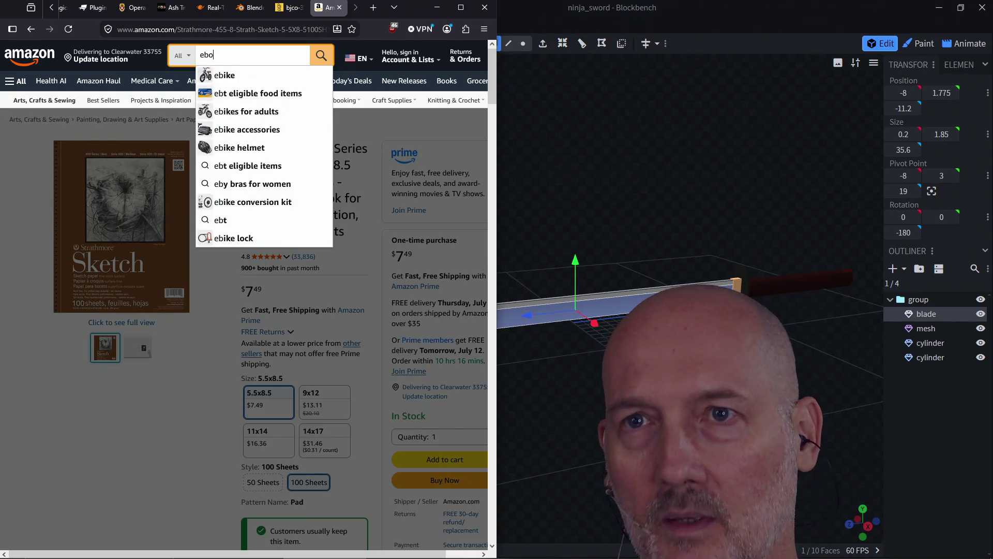
type("ny pencil")
key("Return")
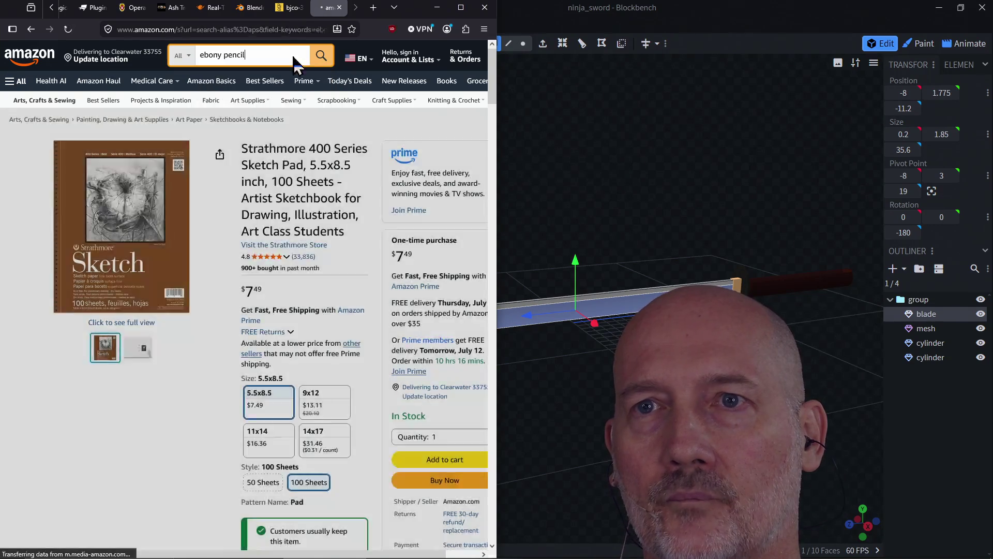
left_click(217, 217)
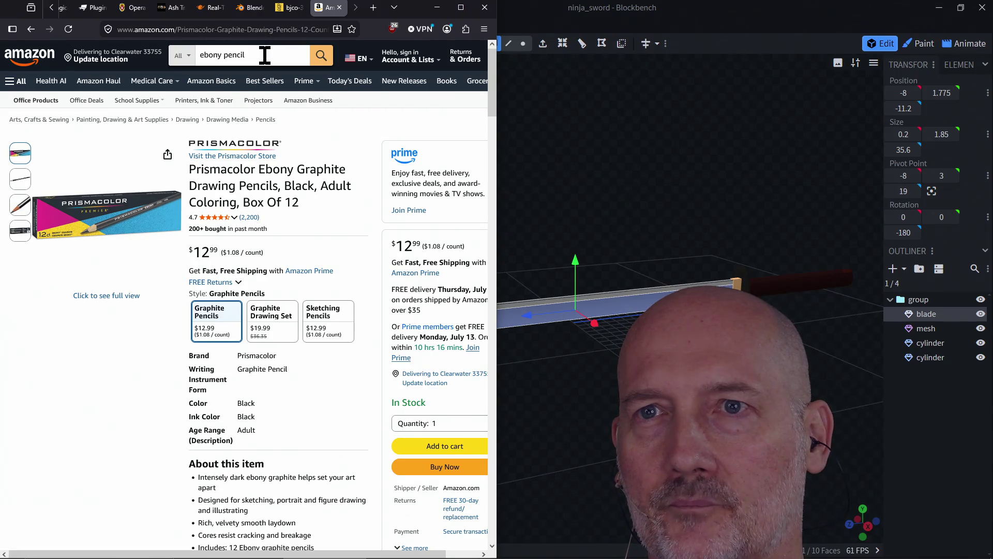
Step: Search for 'prismacolor ebony pencil', then close the Amazon tab
left_click(210, 57)
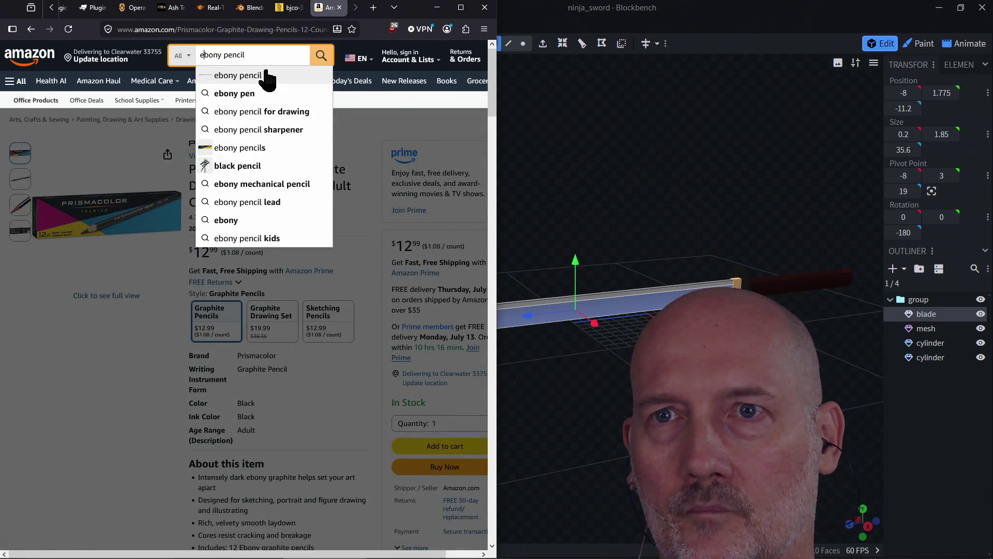
type("prismacolor")
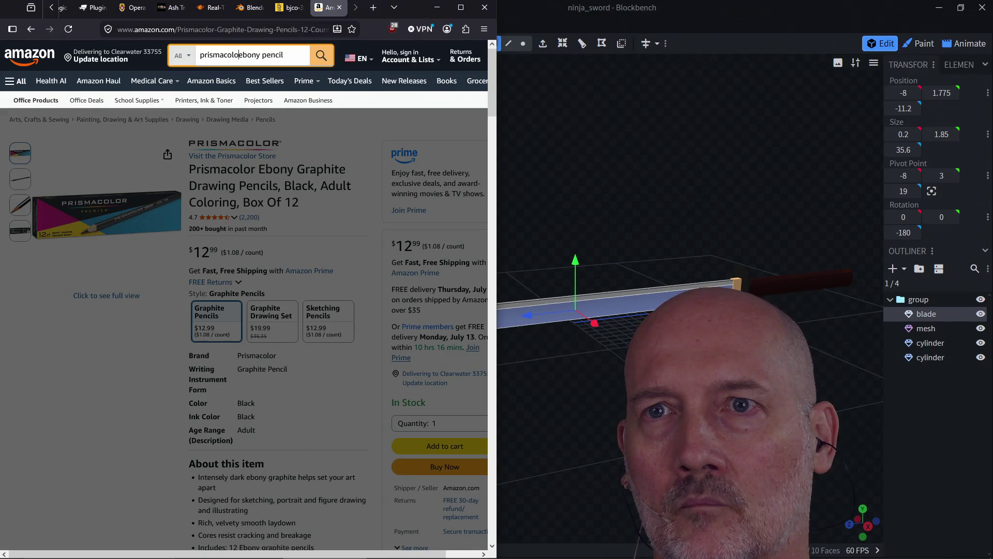
key("Return")
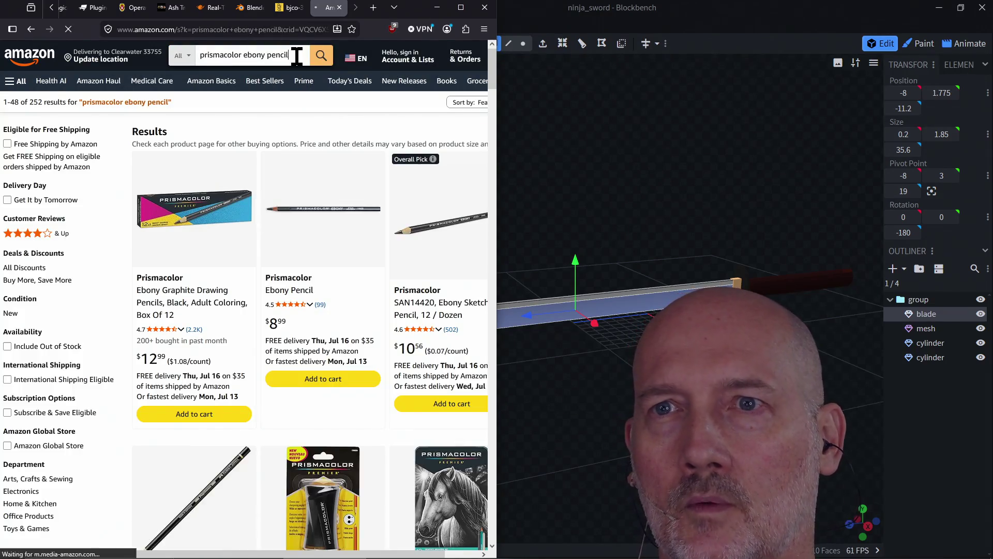
left_click(296, 56)
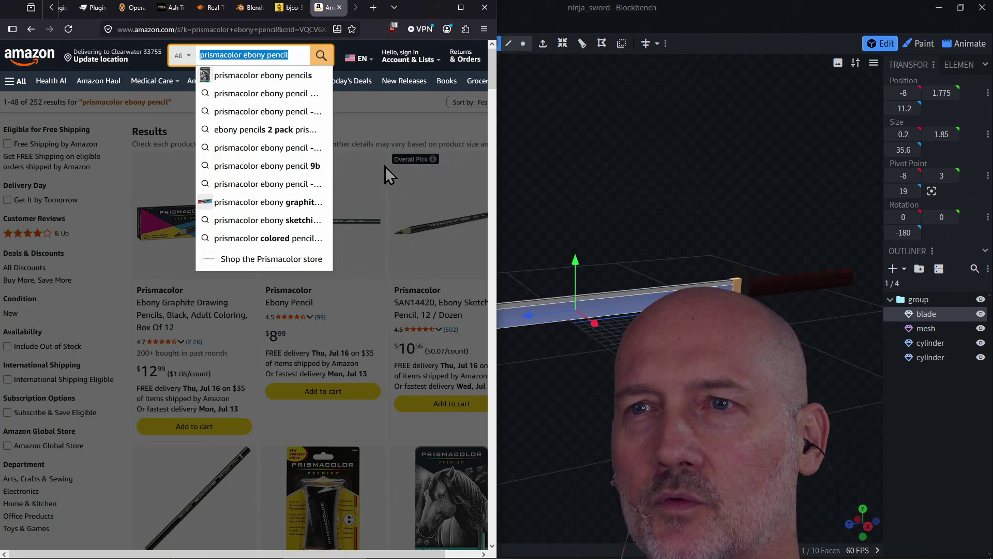
left_click(385, 166)
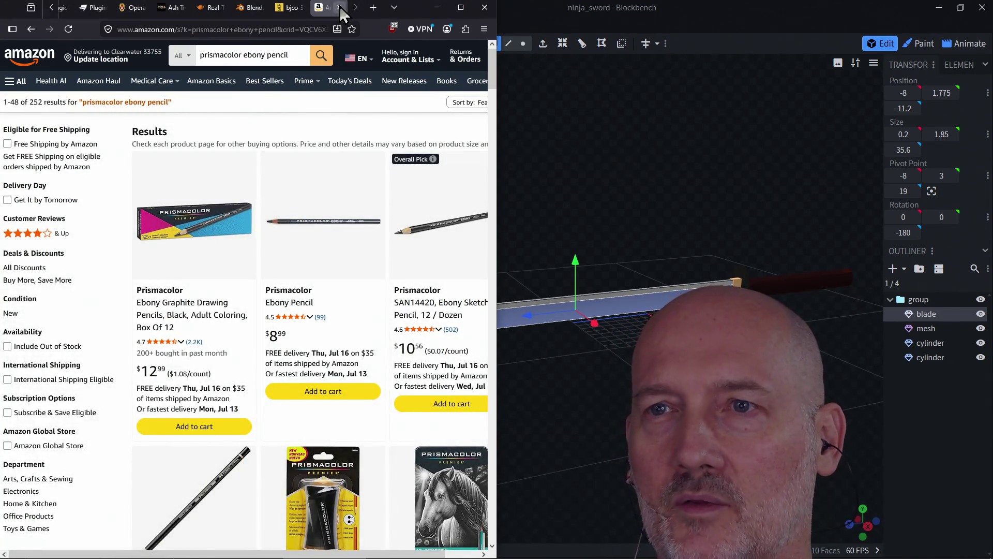
left_click(340, 8)
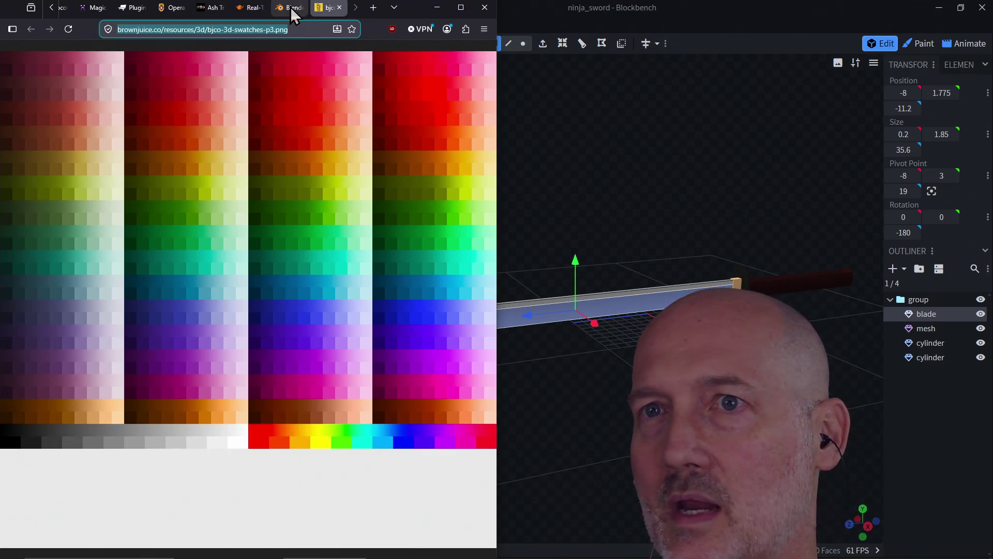
Step: Switch to the Blender website tab
left_click(292, 9)
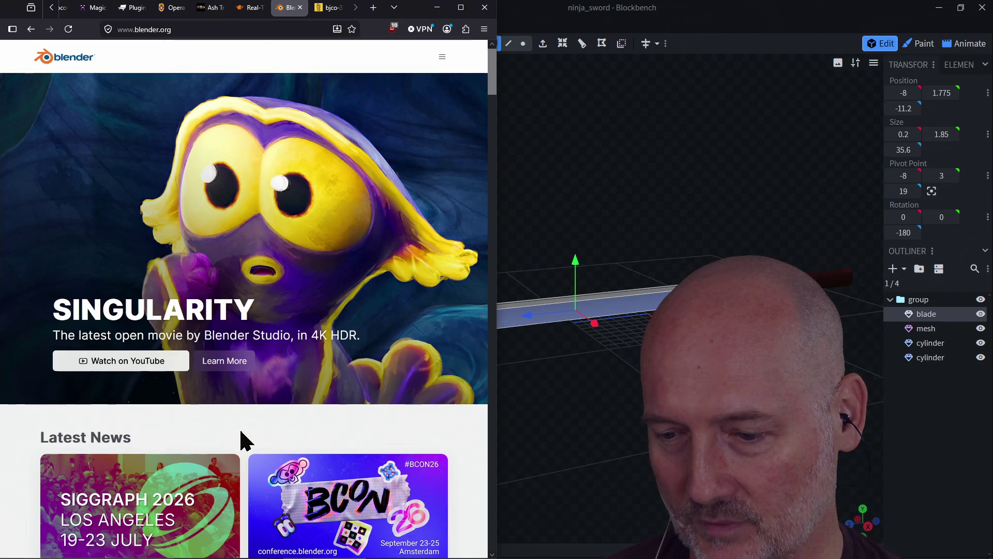
Step: In PowerShell, quit the roguelike, cd into the raycaster folder and run make run
key("alt+Tab")
key("Tab")
key("Tab")
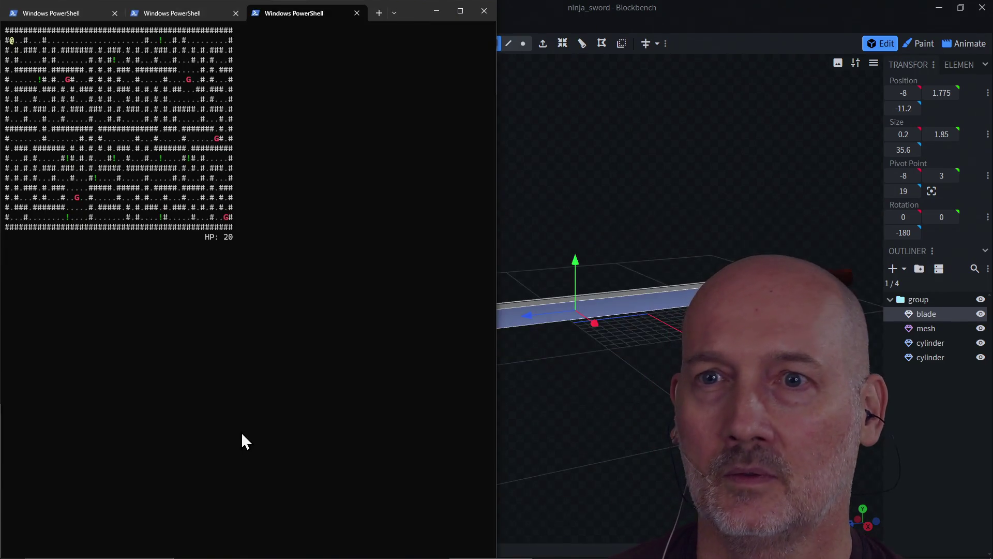
key("Escape")
type("cd ~/Pro")
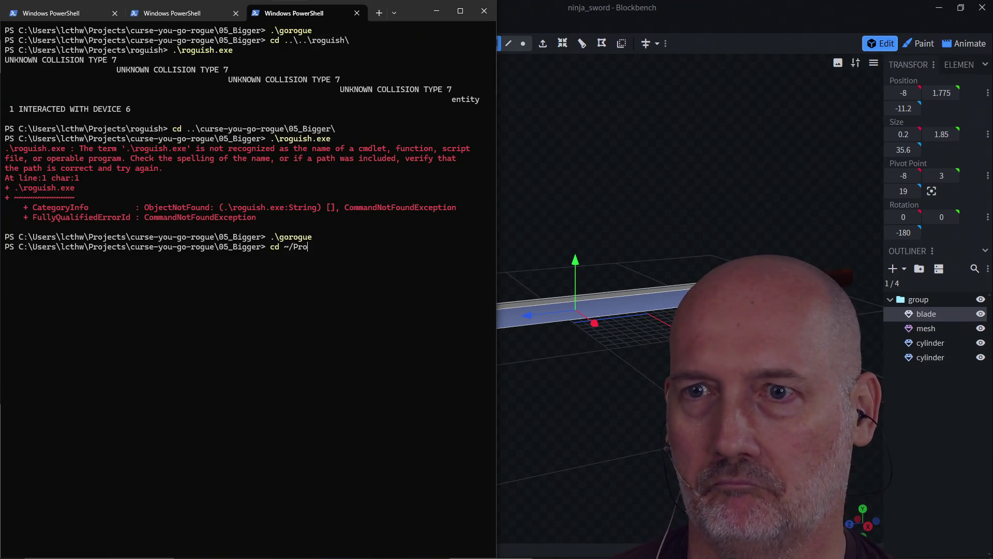
key("Tab")
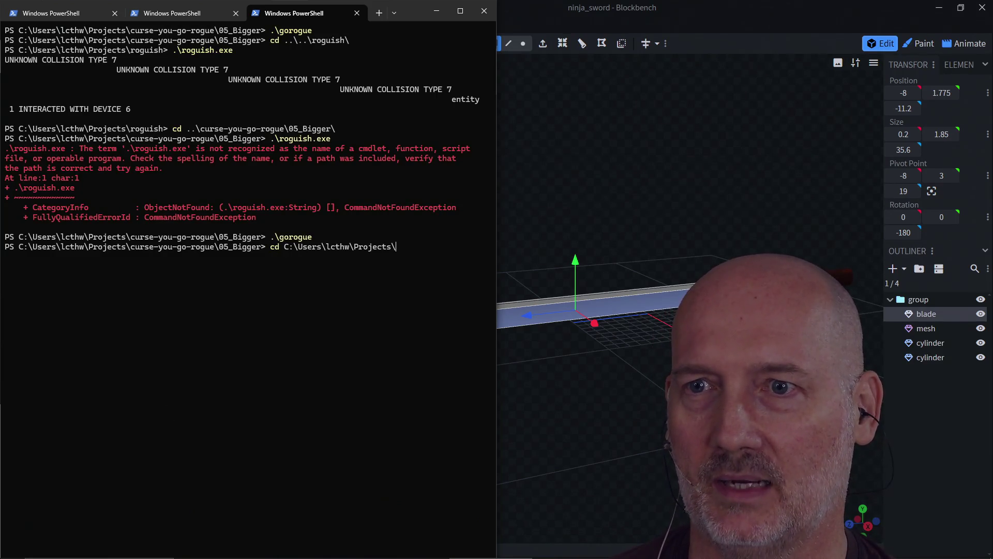
key("Return")
type("make run")
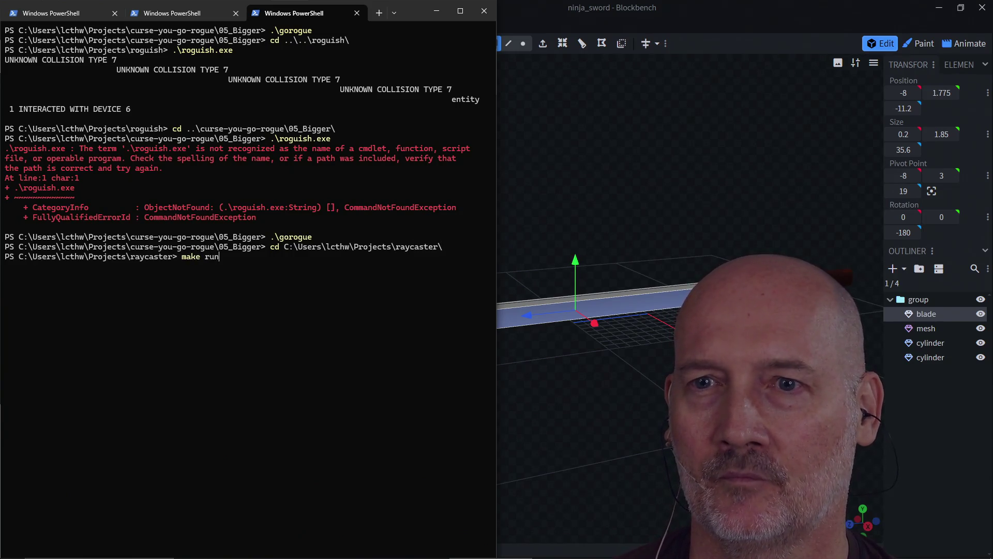
key("Return")
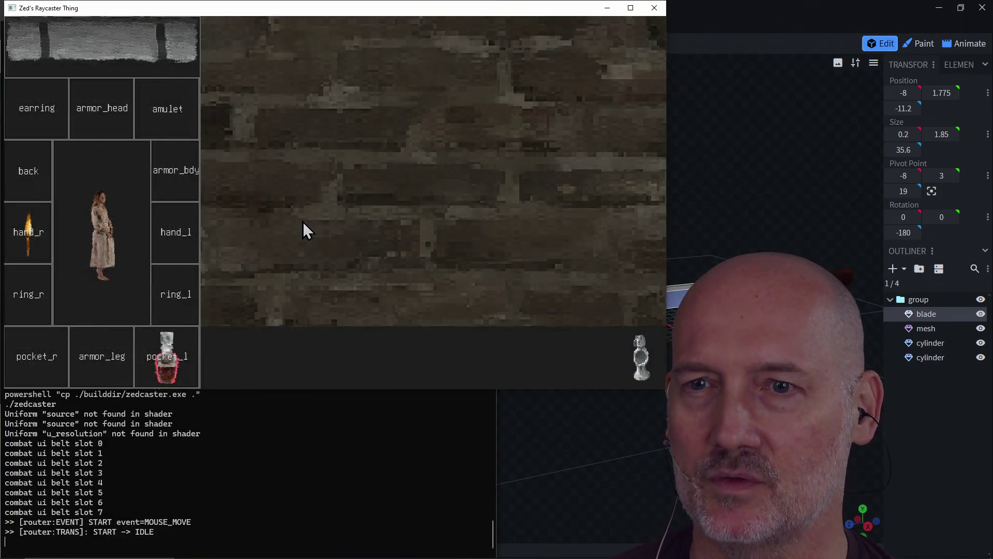
Step: Maximize the game window and walk the corridors to the totem monster
left_click(631, 8)
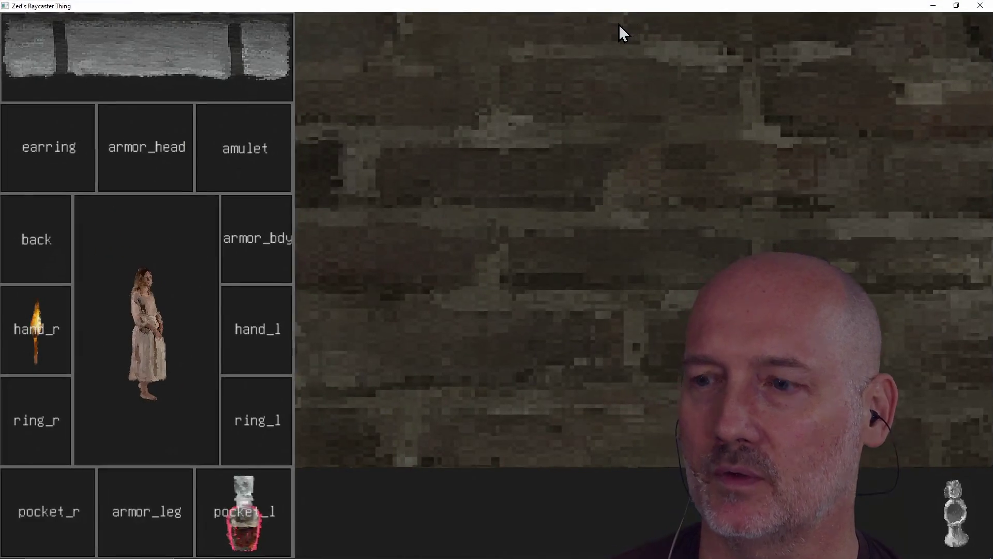
key("e")
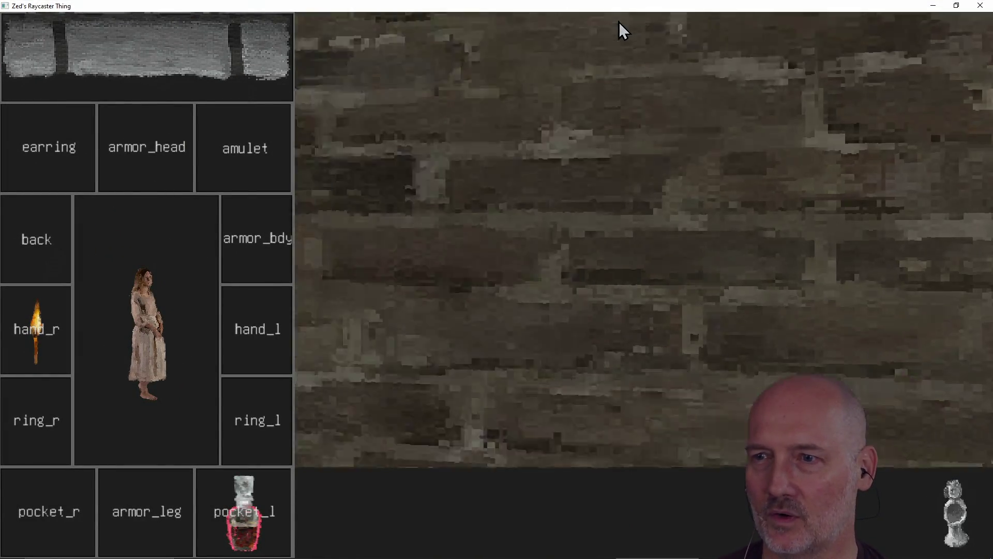
key("w")
key("e")
key("w")
key("e")
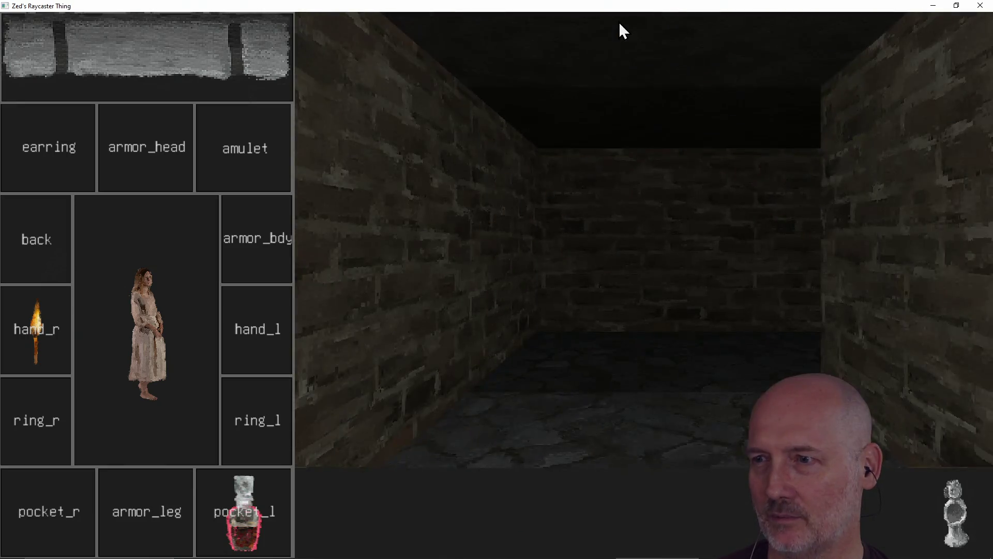
key("e")
key("e")
key("w")
key("e")
key("e")
key("e")
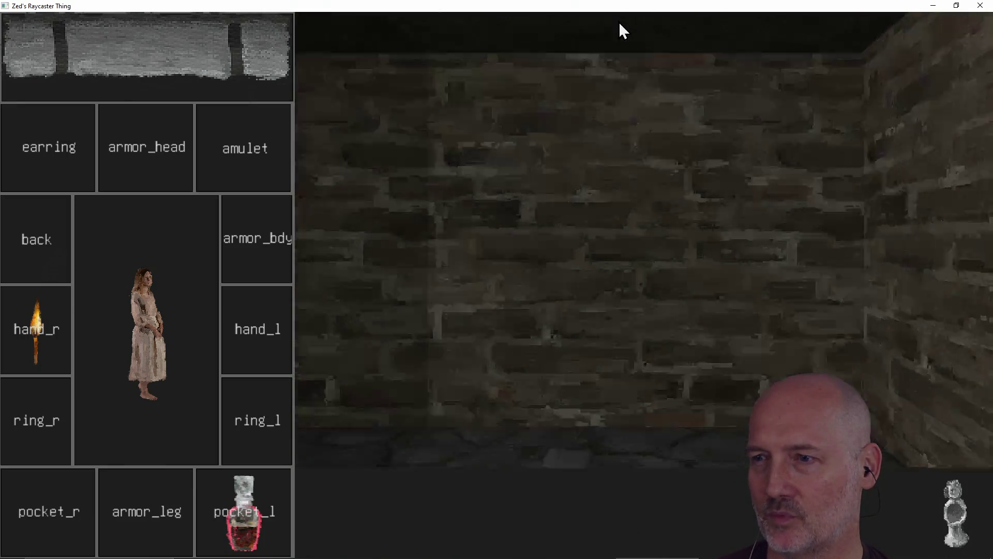
key("e")
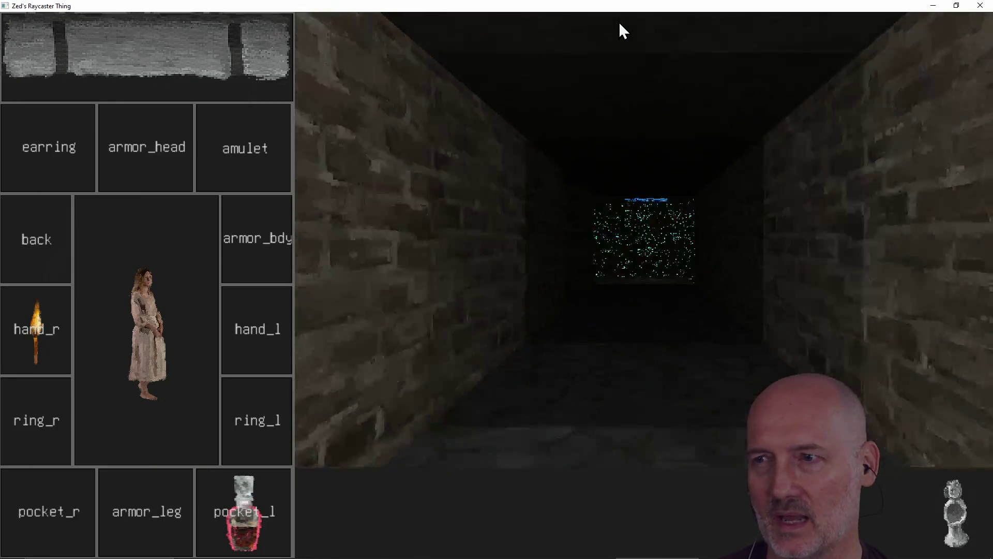
key("w")
key("w")
key("e")
key("e")
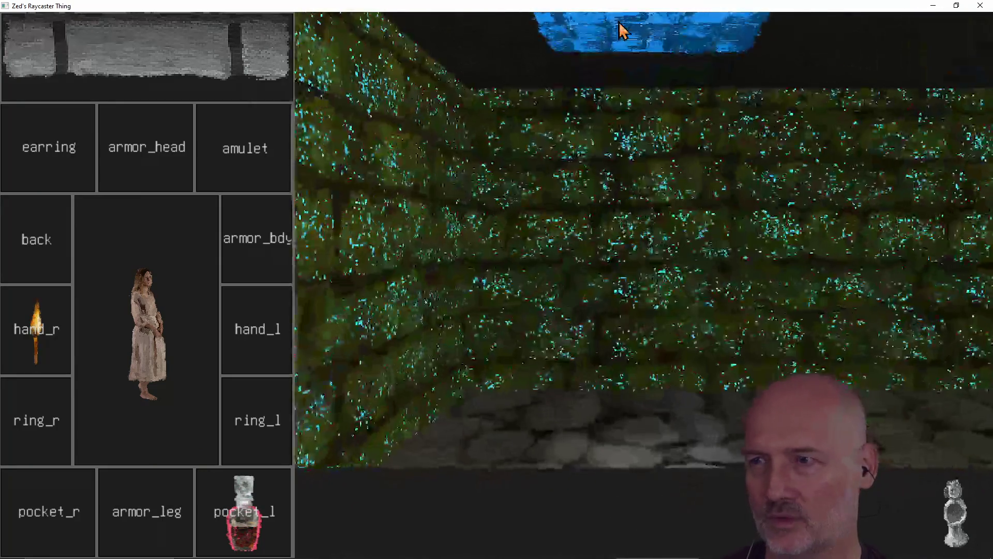
key("e")
key("e")
key("e")
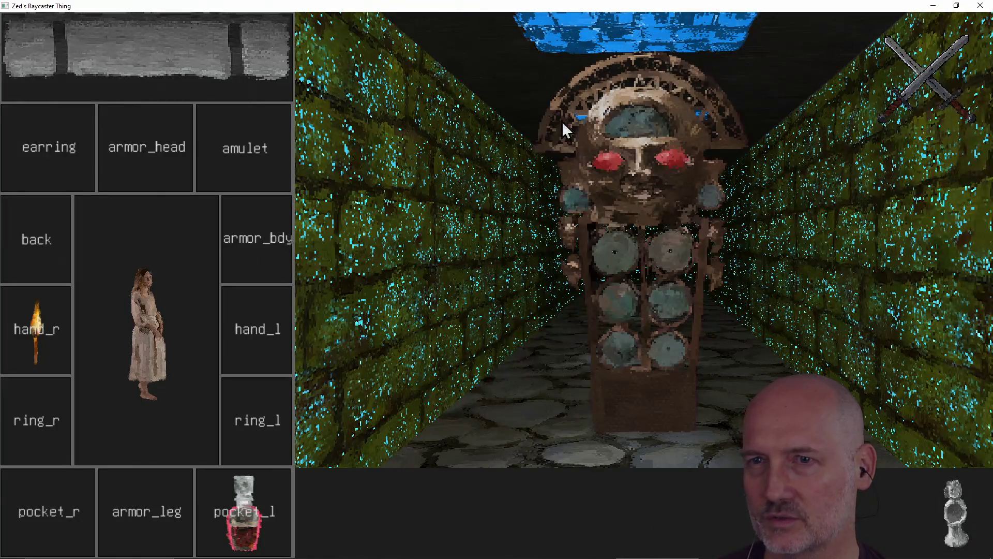
Step: Use the clock item and cast lightning to defeat the totem monster
left_click(178, 82)
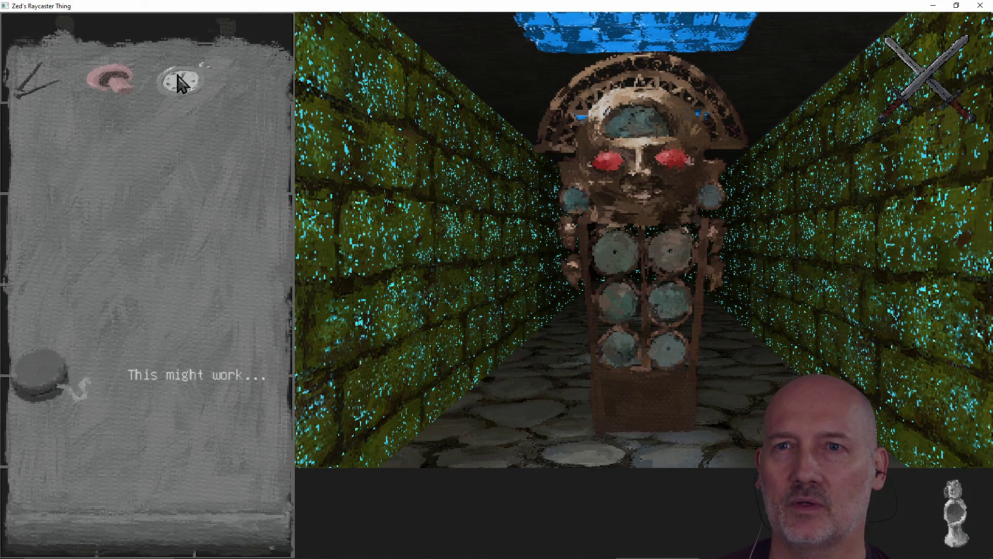
left_click(41, 385)
left_click(342, 520)
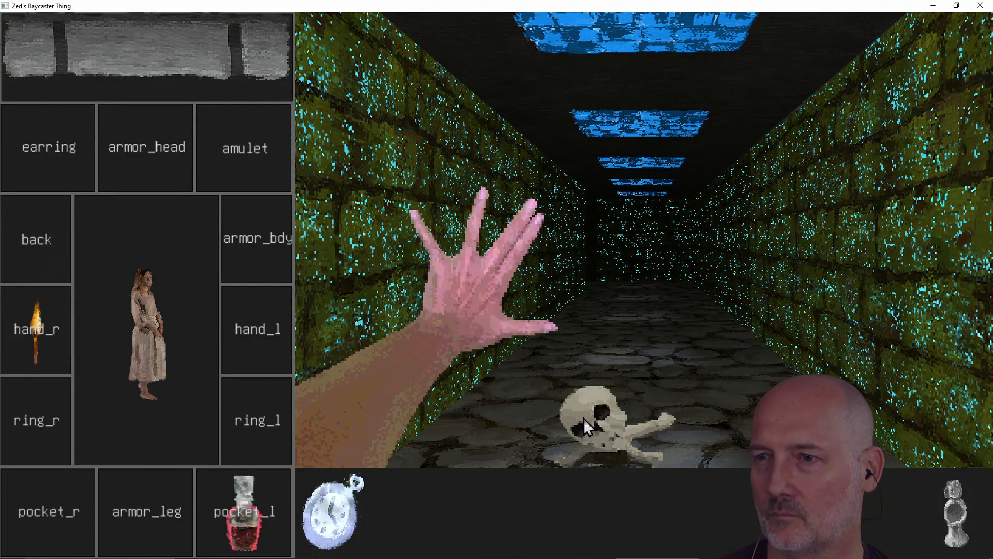
Step: Walk down the next corridor and put the floor potion into the hand_l slot
key("w")
key("a")
key("d")
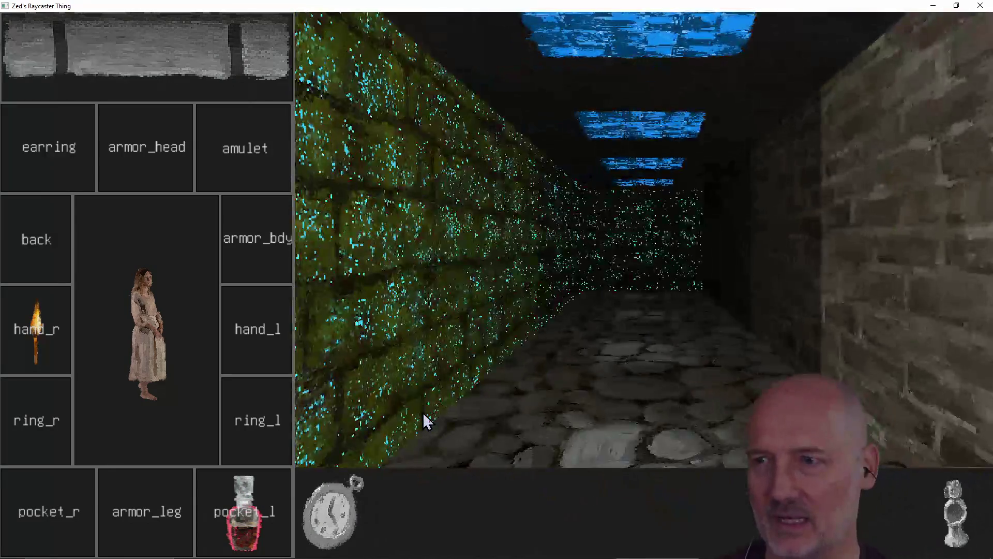
key("w")
key("a")
key("w")
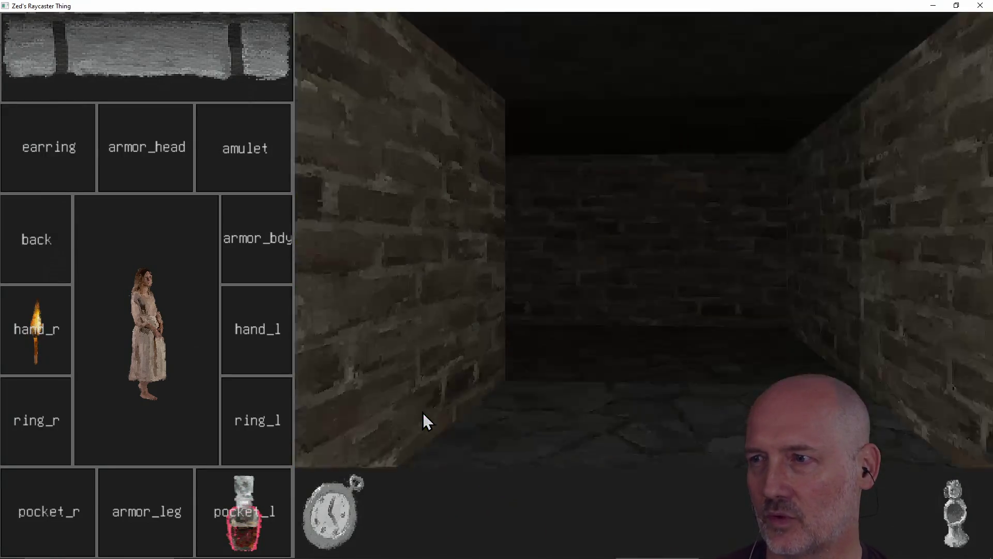
key("w")
key("a")
key("a")
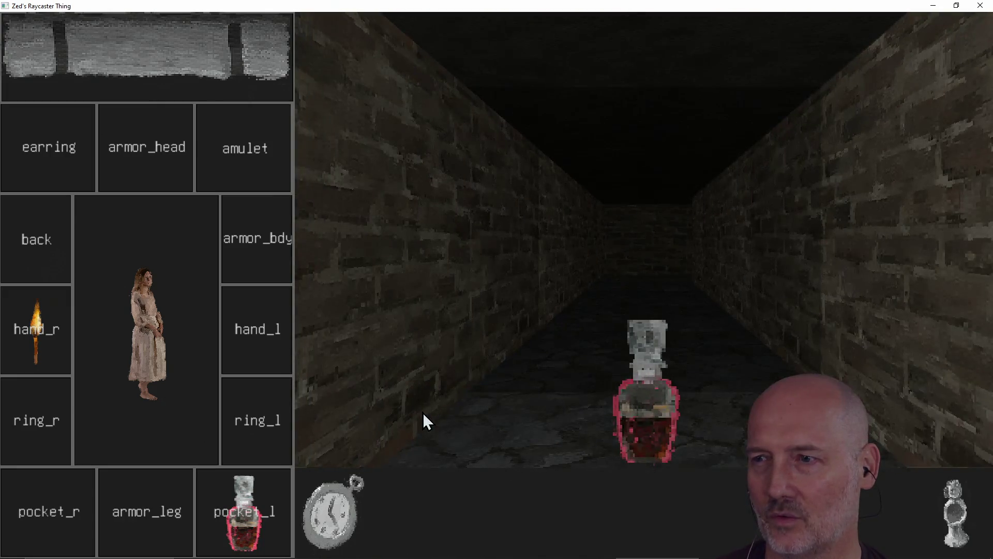
mouse_move(630, 396)
left_mouse_down()
mouse_move(377, 375)
mouse_move(264, 331)
mouse_move(591, 363)
mouse_move(646, 406)
mouse_move(459, 389)
mouse_move(241, 340)
mouse_move(617, 376)
mouse_move(492, 395)
mouse_move(263, 328)
left_mouse_up()
Step: Stock inventory: potion in hand_l, torch in ring_l, second torch and a potion in armor_bdy
key("w")
key("w")
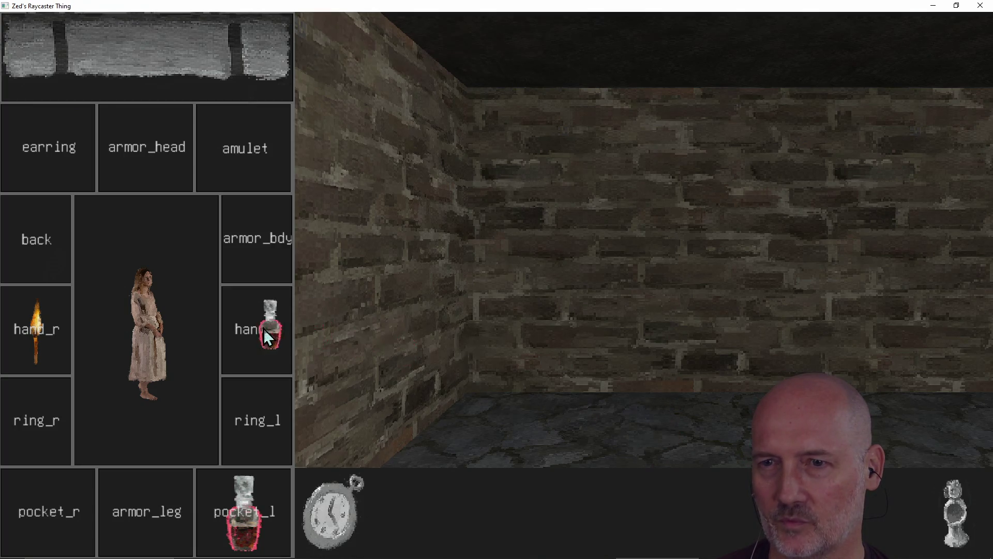
mouse_move(511, 378)
left_mouse_down()
mouse_move(616, 398)
mouse_move(331, 335)
left_mouse_up()
key("d")
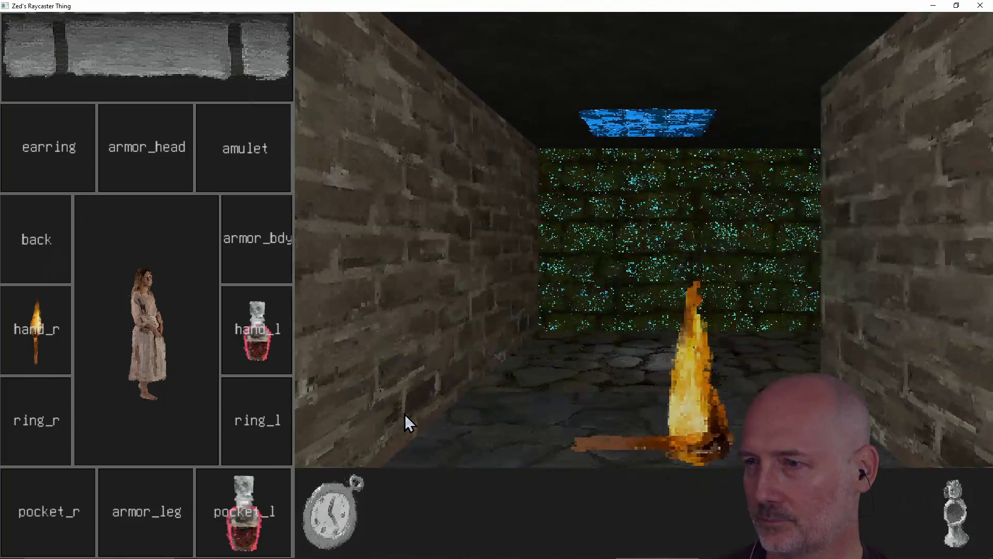
key("w")
key("s")
left_click_drag(706, 427, 284, 429)
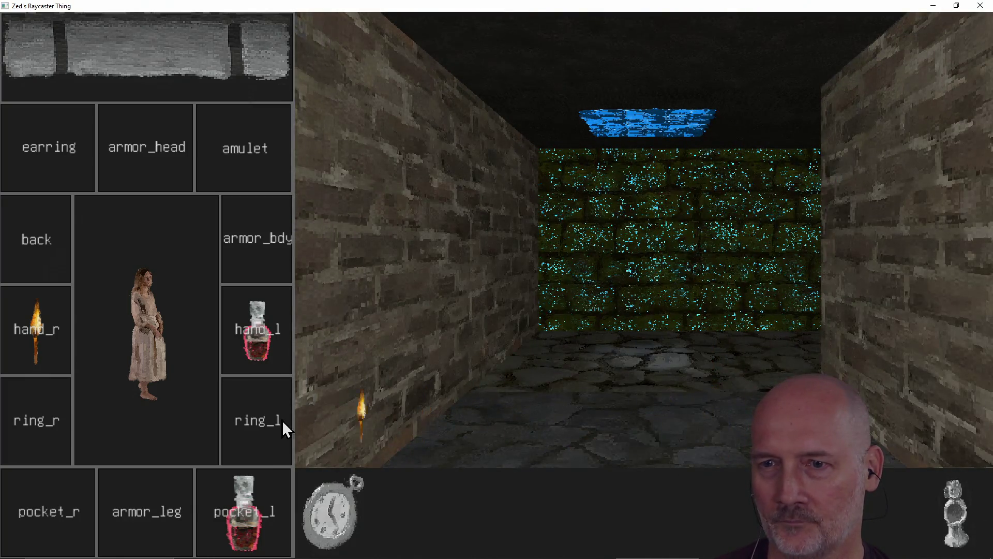
key("w")
key("d")
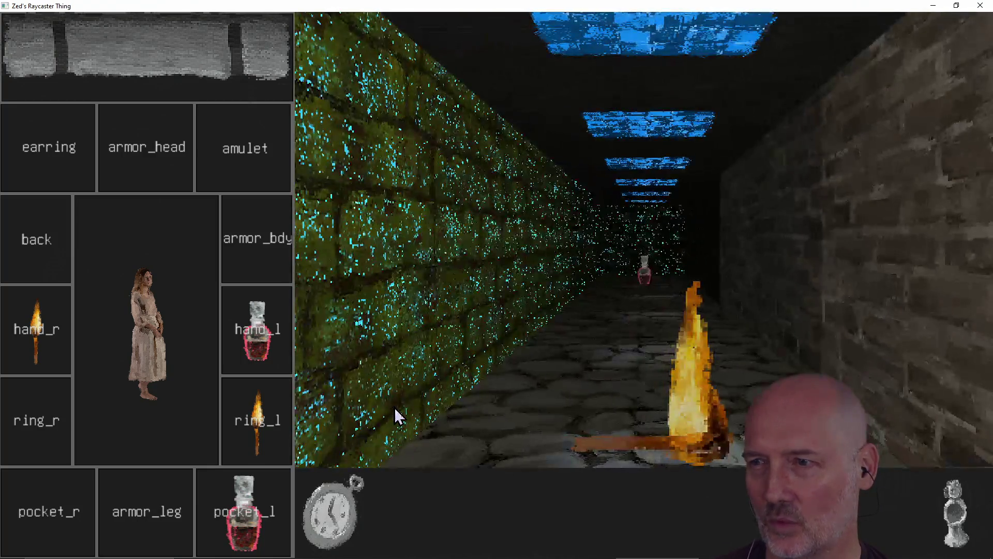
left_click_drag(709, 420, 241, 241)
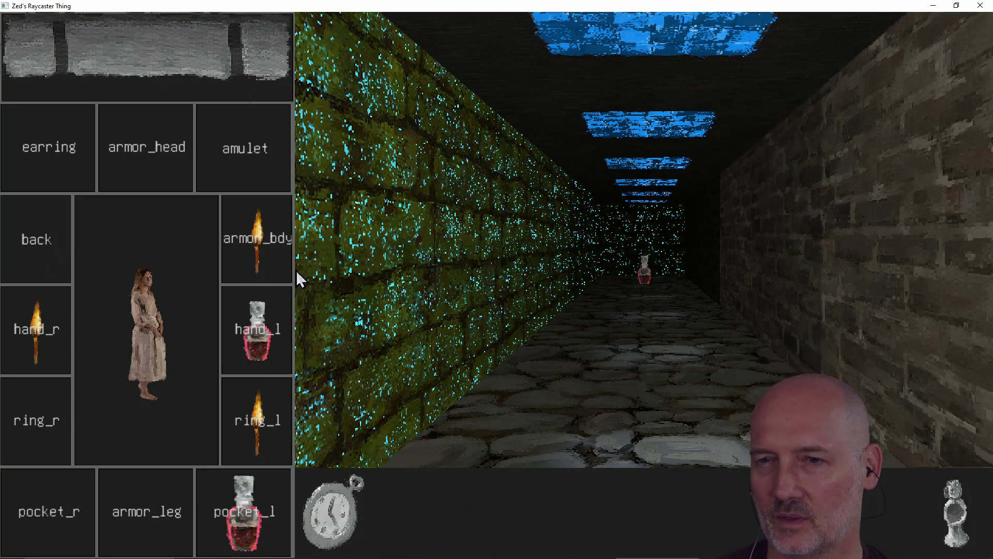
key("w")
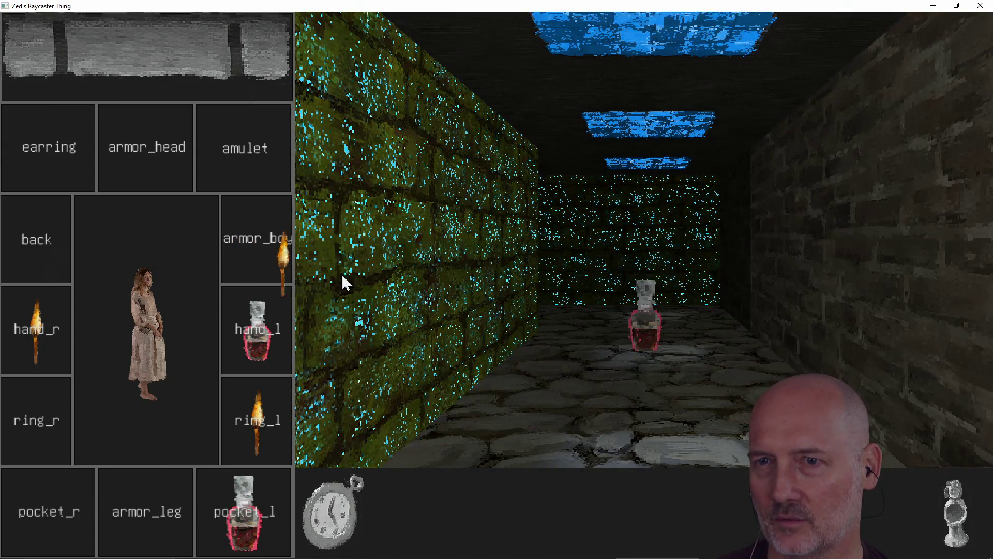
key("w")
key("w")
left_click_drag(650, 392, 288, 233)
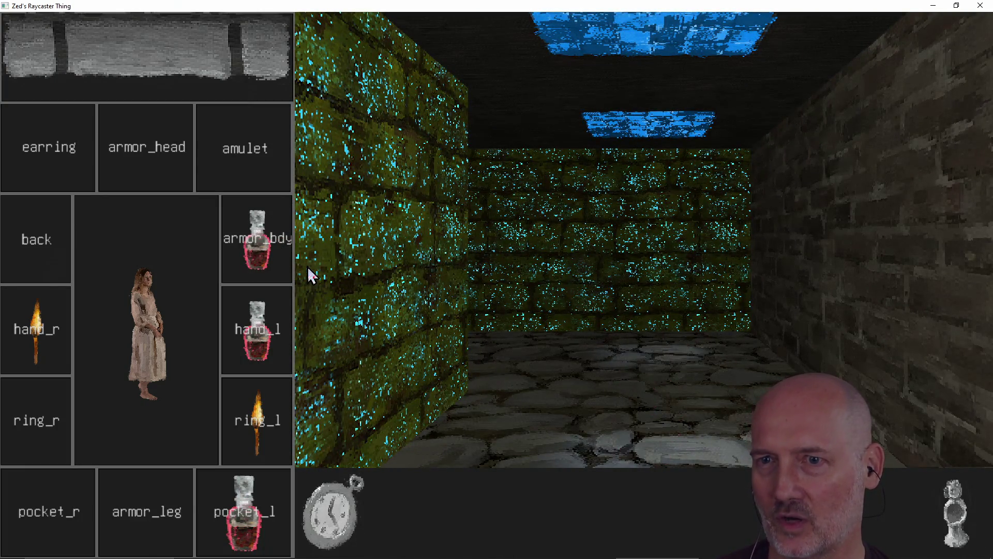
Step: Go through the door and cast lightning at the armored enemy
key("w")
key("a")
key("a")
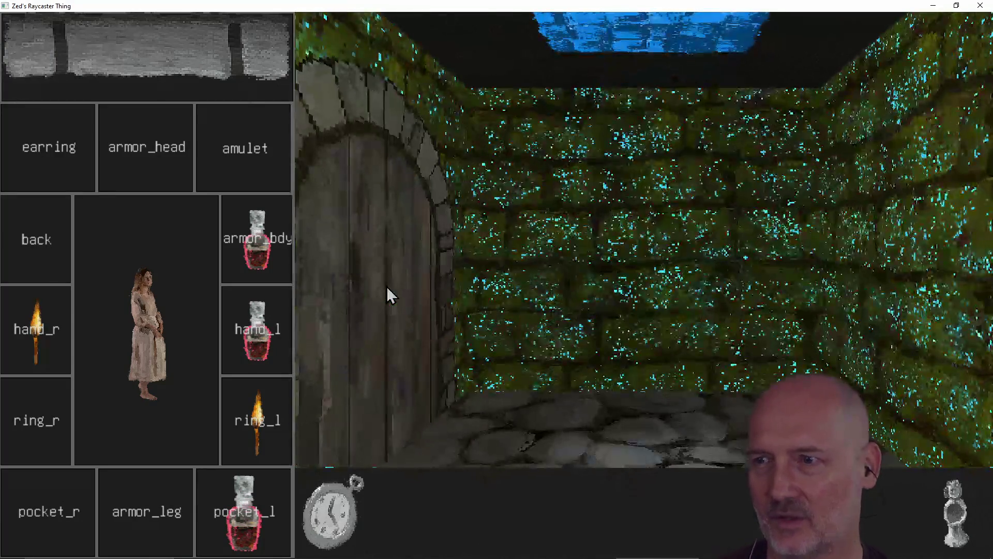
key("w")
key("a")
key("w")
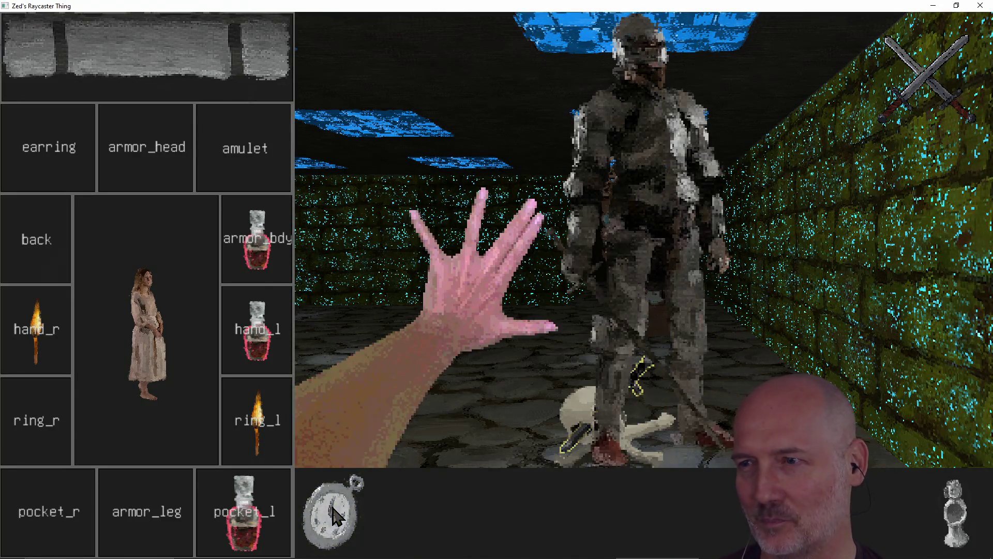
left_click(334, 514)
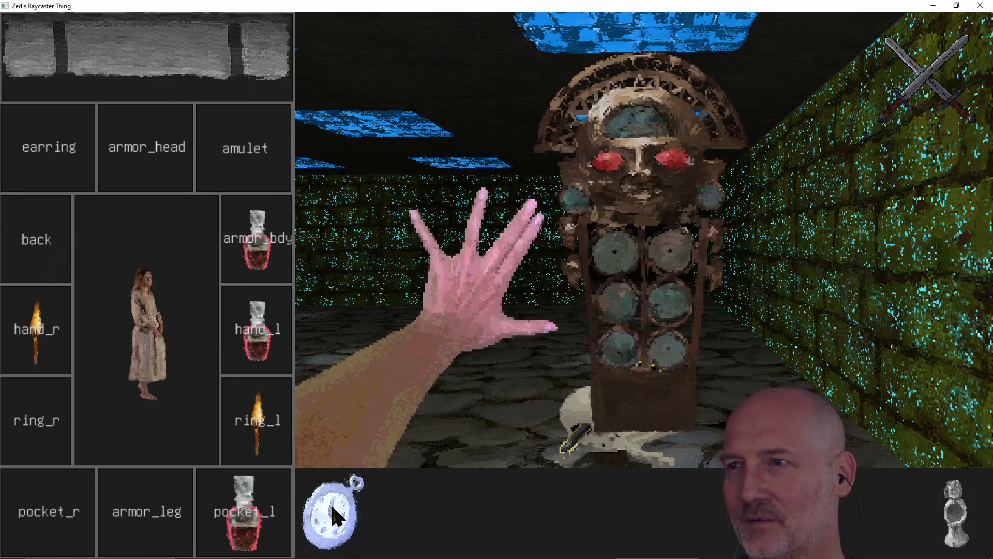
Step: Approach the totem and destroy it with lightning
key("s")
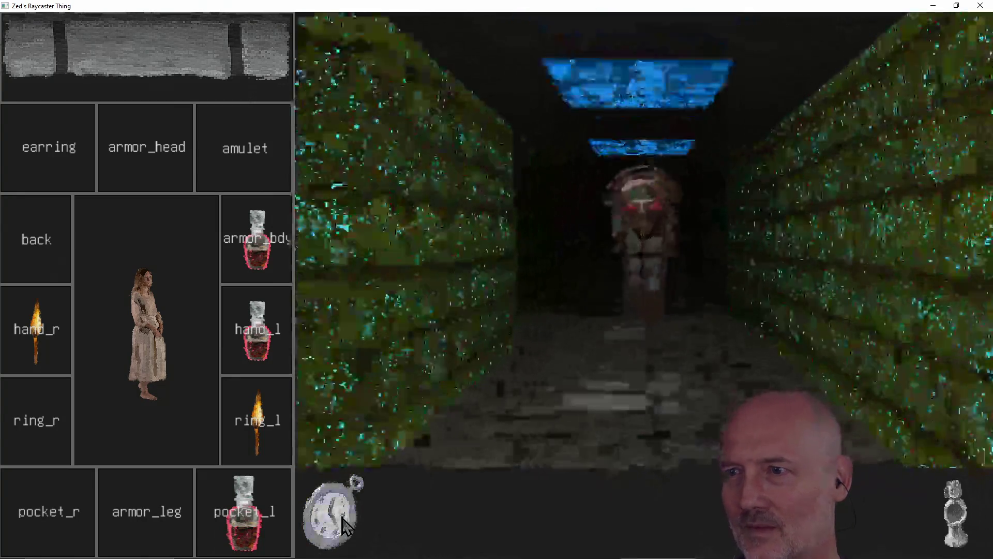
key("a")
key("a")
key("d")
key("d")
key("w")
key("s")
key("w")
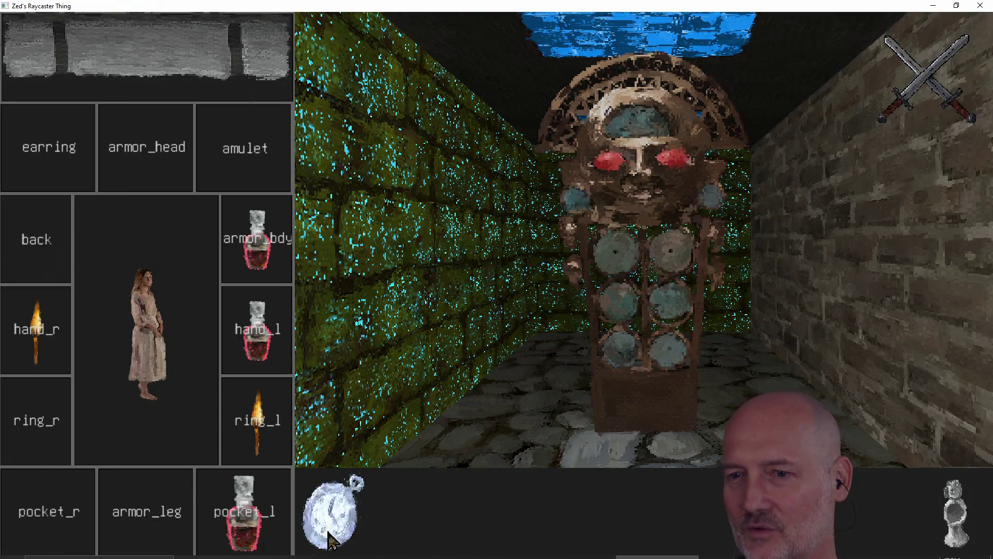
key("a")
key("s")
key("w")
key("s")
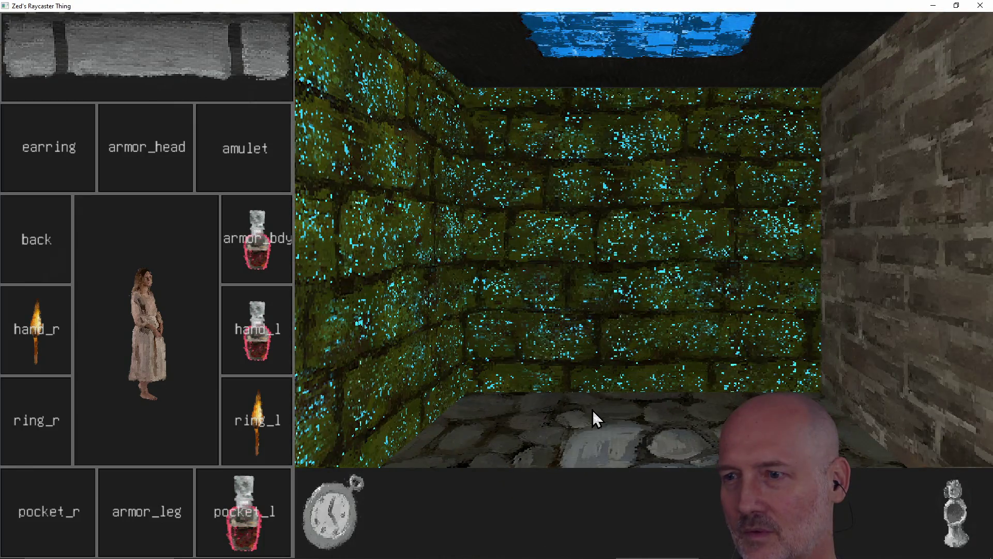
Step: Pick up the skull and dagger, then walk down the corridor to the stone well
key("w")
key("d")
key("w")
left_click(592, 409)
key("d")
key("d")
key("w")
key("a")
left_click(642, 371)
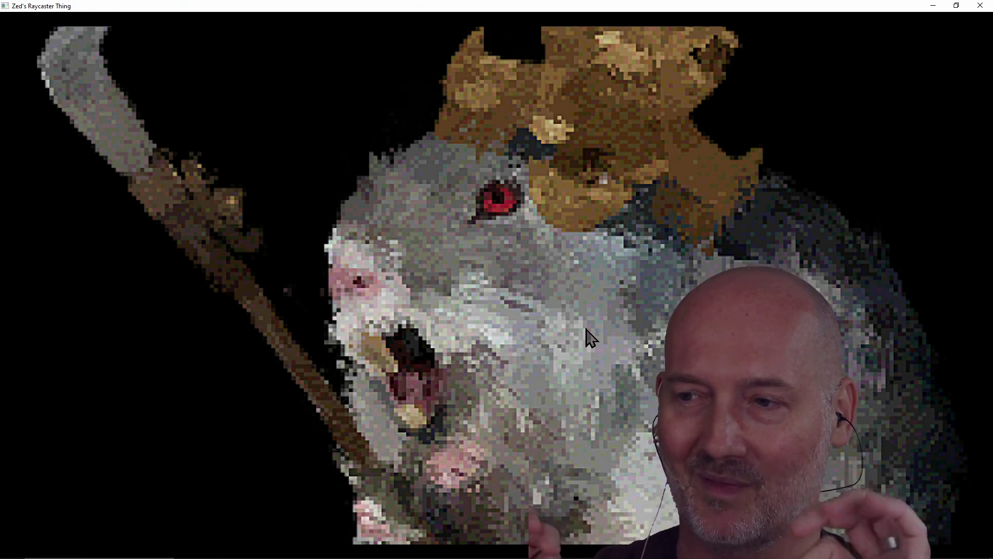
Step: Enter the boss battle against the rat king, both sides at 200/200 HP
left_click(586, 338)
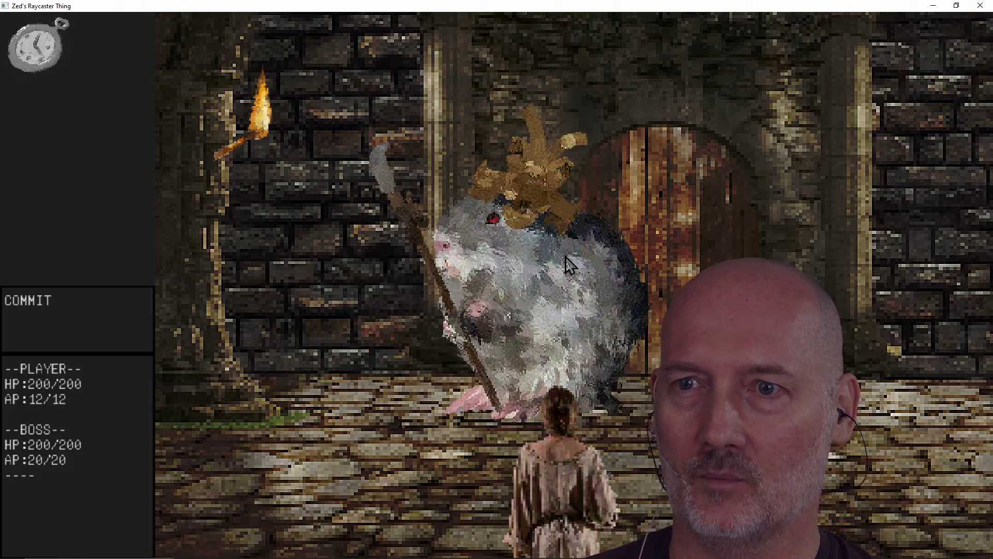